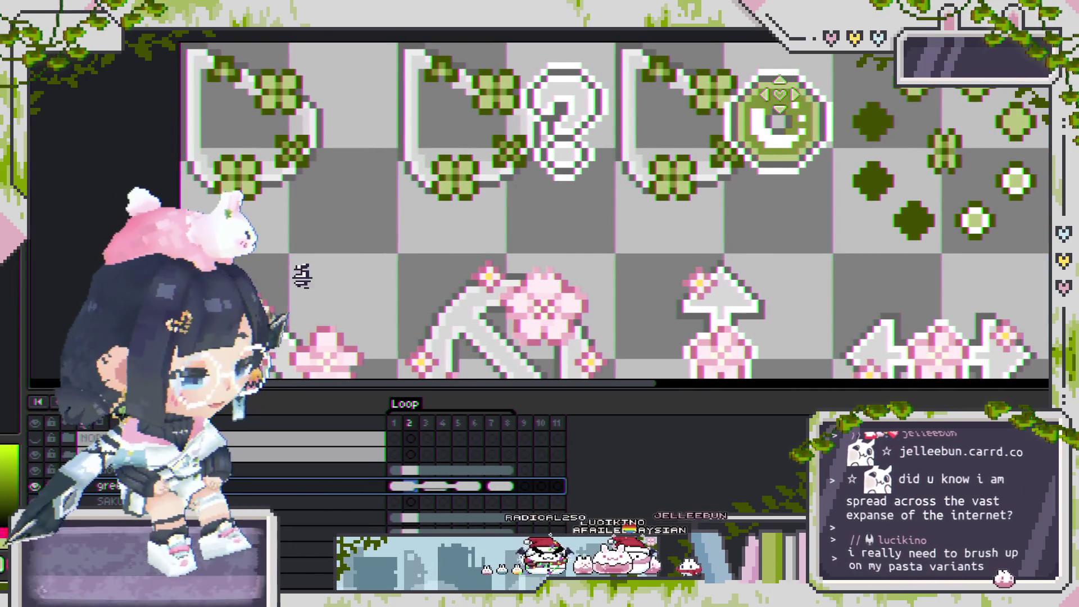
# Look over the full clover and cherry-blossom cursor sheet, then bring the pasta shapes reference image forward.
pyautogui.moveTo(635, 115); pyautogui.dragTo(582, 115)
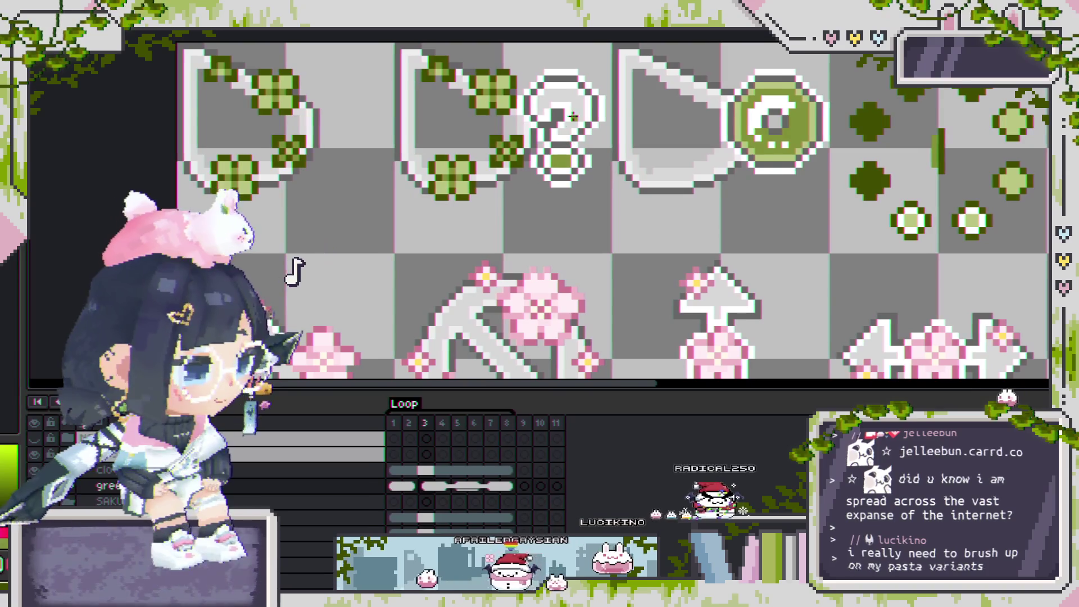
pyautogui.hotkey('ctrl', 'Tab')
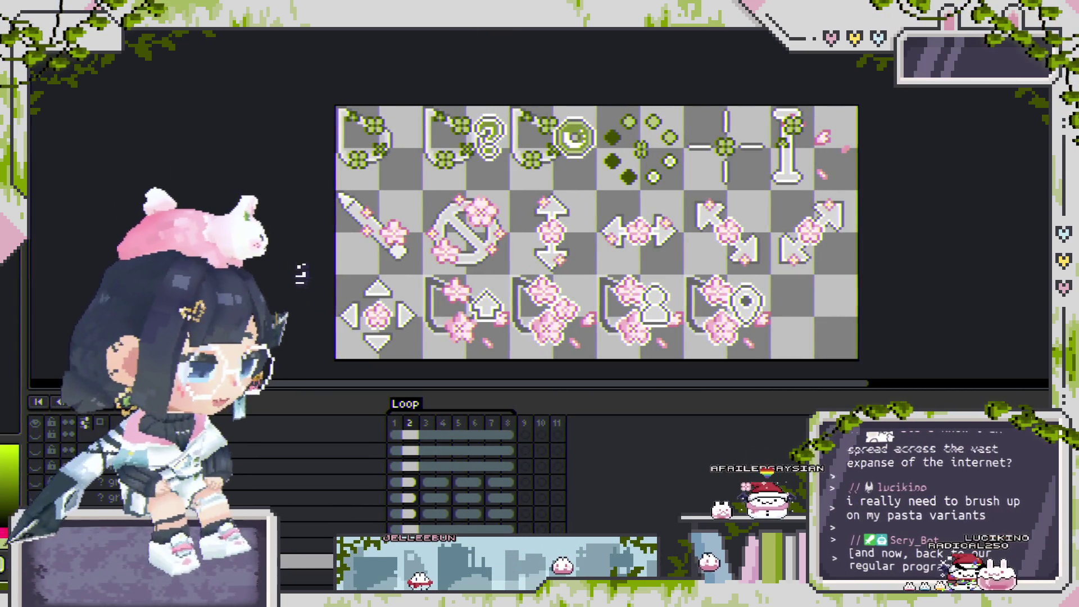
pyautogui.hotkey('ctrl', 'Tab')
pyautogui.hotkey('ctrl', 'Tab')
pyautogui.scroll(-3, 558, 110)
pyautogui.scroll(-2, 558, 110)
pyautogui.scroll(2, 558, 110)
pyautogui.scroll(-2, 558, 110)
pyautogui.scroll(3, 506, 110)
pyautogui.scroll(3, 490, 110)
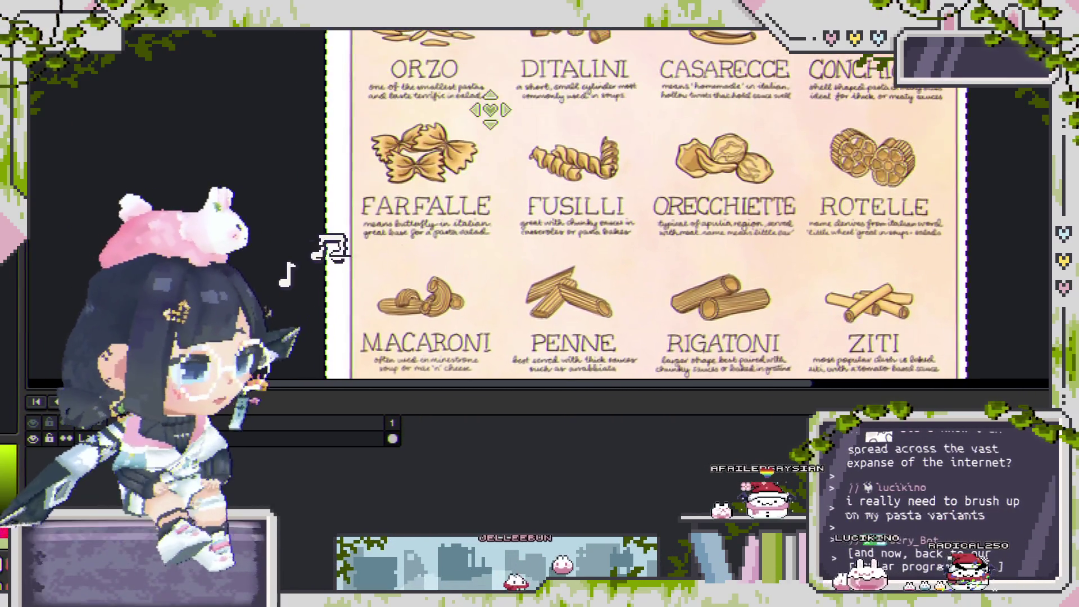
pyautogui.scroll(2, 490, 109)
pyautogui.scroll(2, 744, 135)
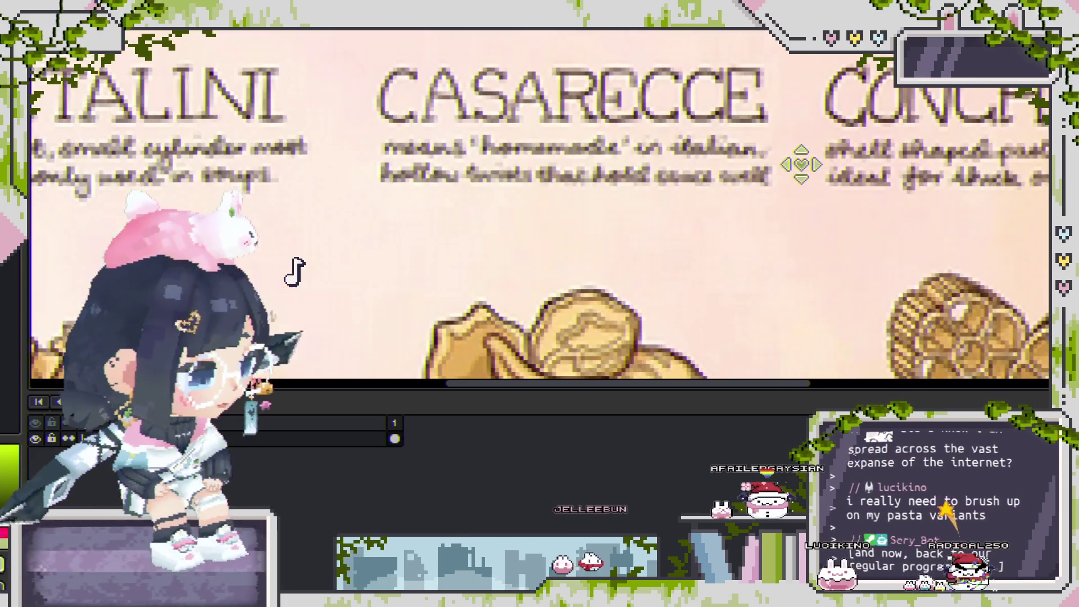
pyautogui.scroll(-2, 767, 160)
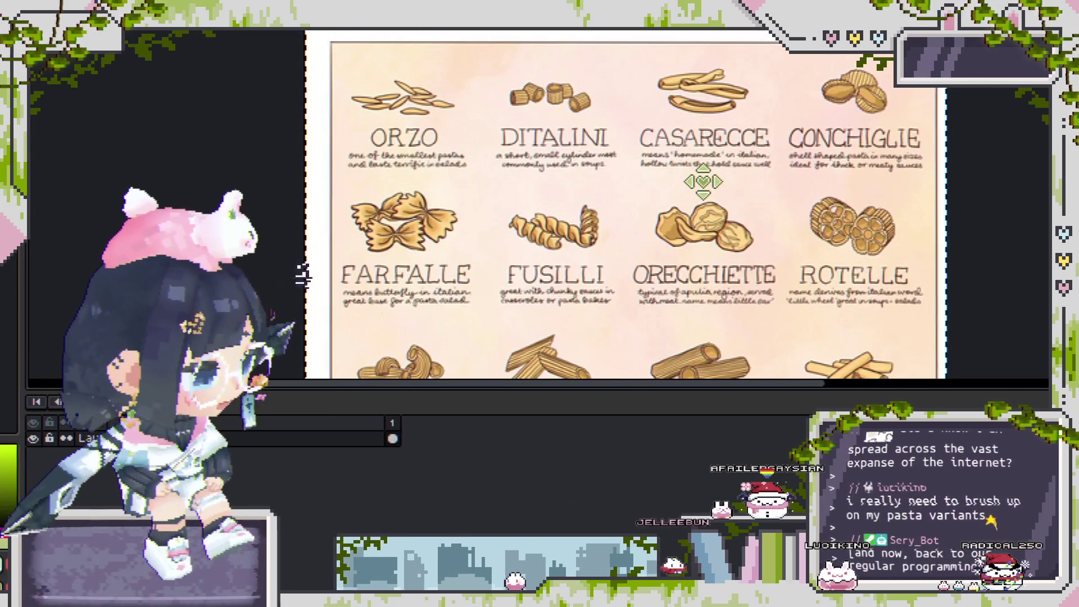
pyautogui.scroll(-1, 671, 176)
pyautogui.hscroll(-2, 669, 163)
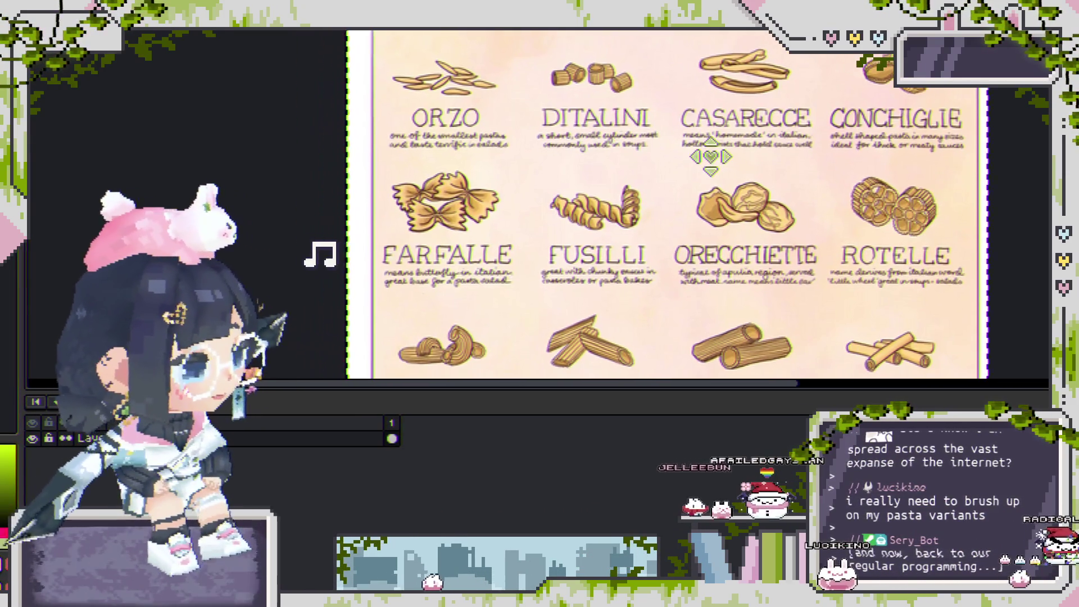
pyautogui.hscroll(8, 506, 168)
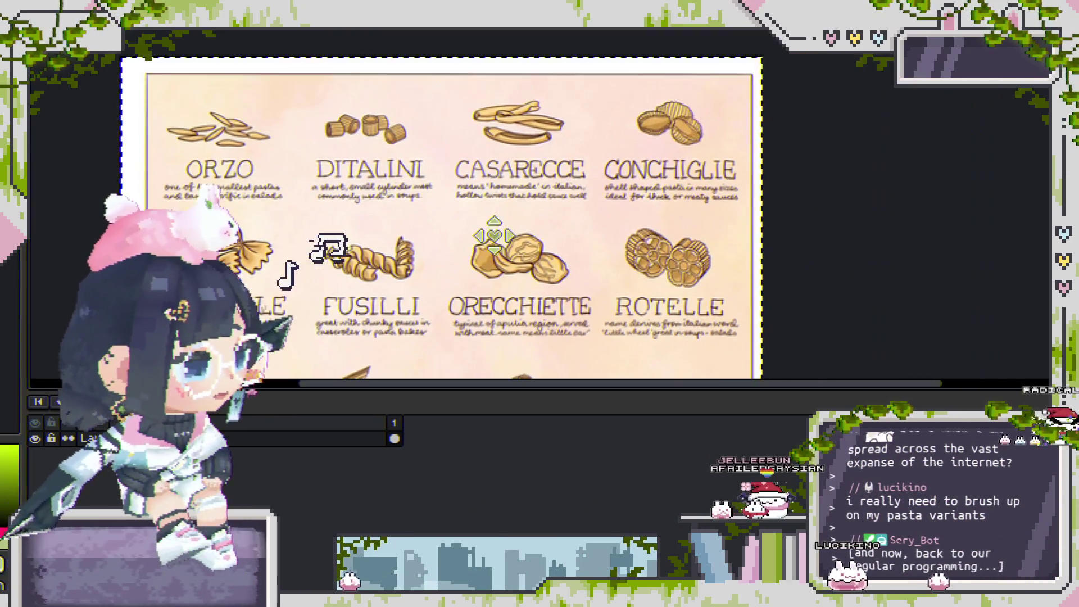
pyautogui.hscroll(-8, 618, 208)
pyautogui.scroll(2, 486, 231)
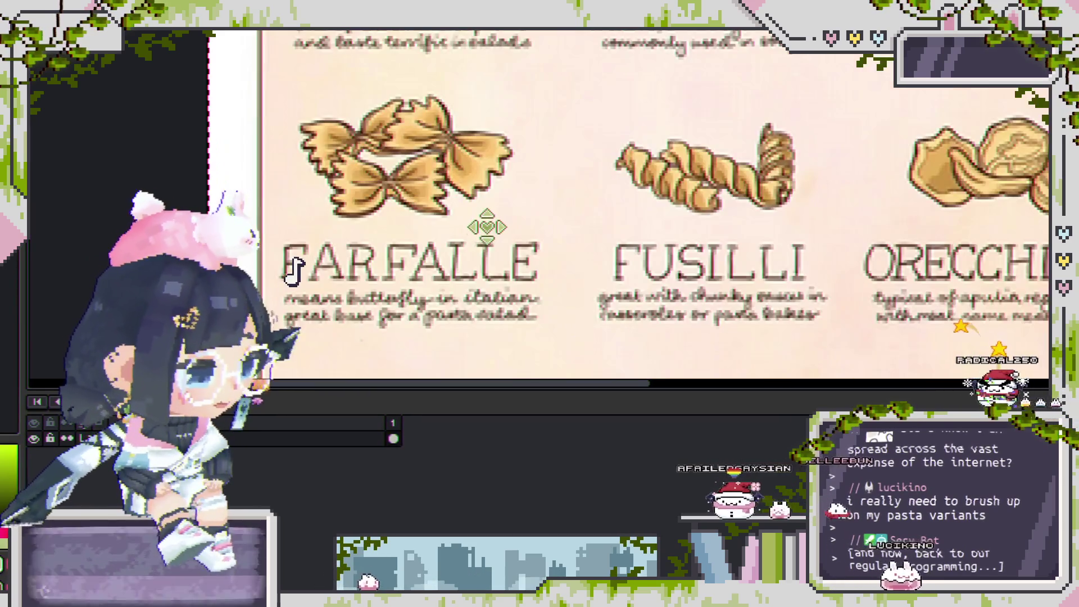
pyautogui.moveTo(528, 222)
pyautogui.mouseDown()
pyautogui.moveTo(664, 240)
pyautogui.moveTo(723, 229)
pyautogui.moveTo(337, 174)
pyautogui.mouseUp()
pyautogui.hscroll(3, 589, 208)
pyautogui.moveTo(590, 208); pyautogui.dragTo(496, 193)
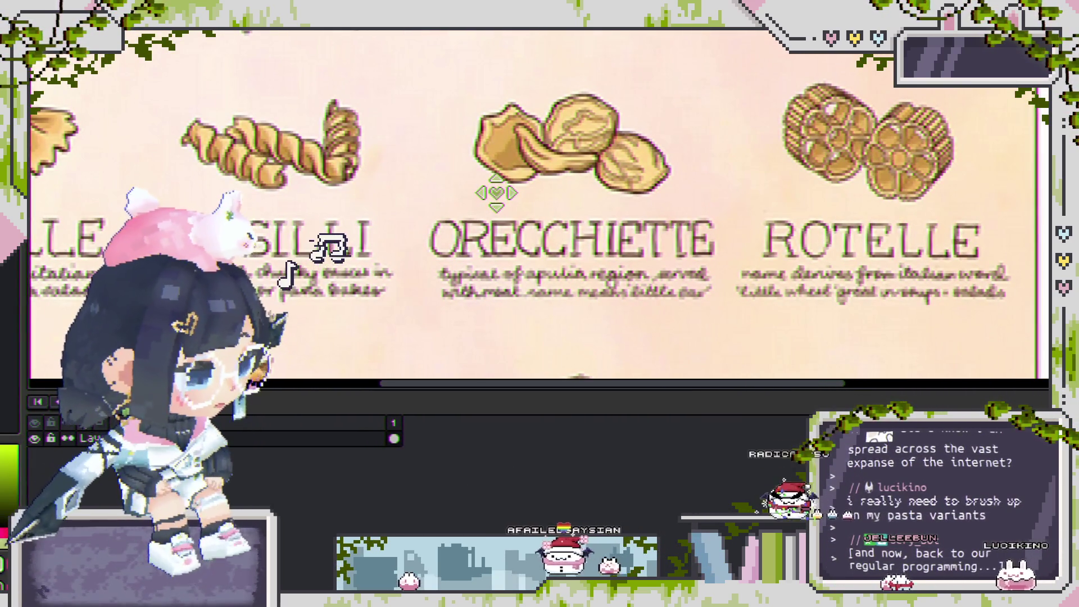
pyautogui.scroll(-2, 443, 218)
pyautogui.moveTo(444, 218); pyautogui.dragTo(590, 145)
pyautogui.moveTo(395, 275); pyautogui.dragTo(538, 202)
pyautogui.scroll(2, 700, 231)
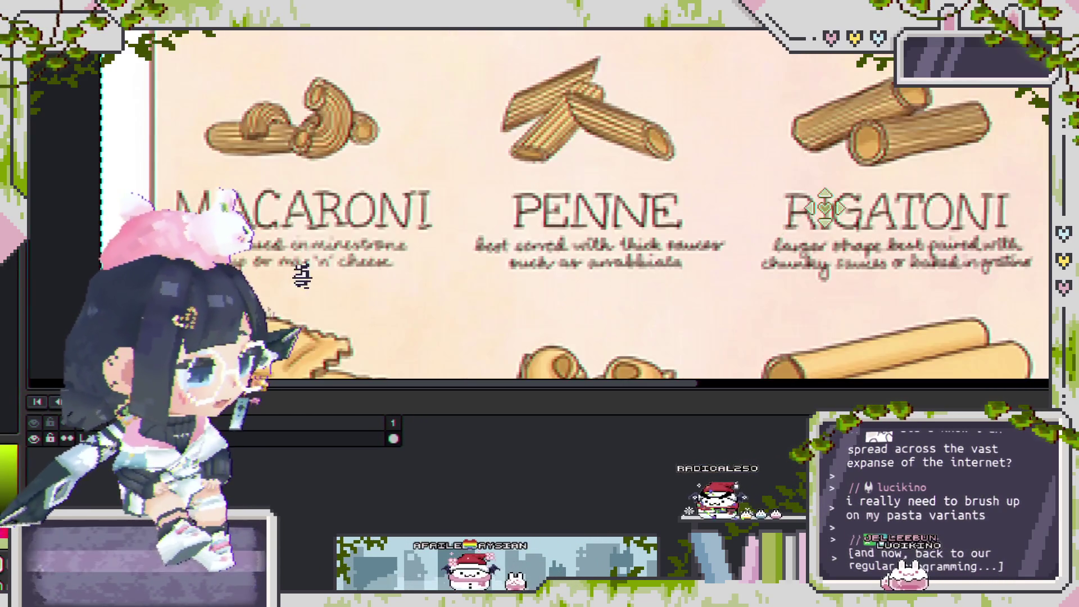
pyautogui.moveTo(955, 242); pyautogui.dragTo(663, 306)
pyautogui.scroll(-2, 477, 309)
pyautogui.moveTo(477, 309)
pyautogui.mouseDown()
pyautogui.moveTo(788, 54)
pyautogui.moveTo(558, 72)
pyautogui.mouseUp()
pyautogui.scroll(2, 788, 55)
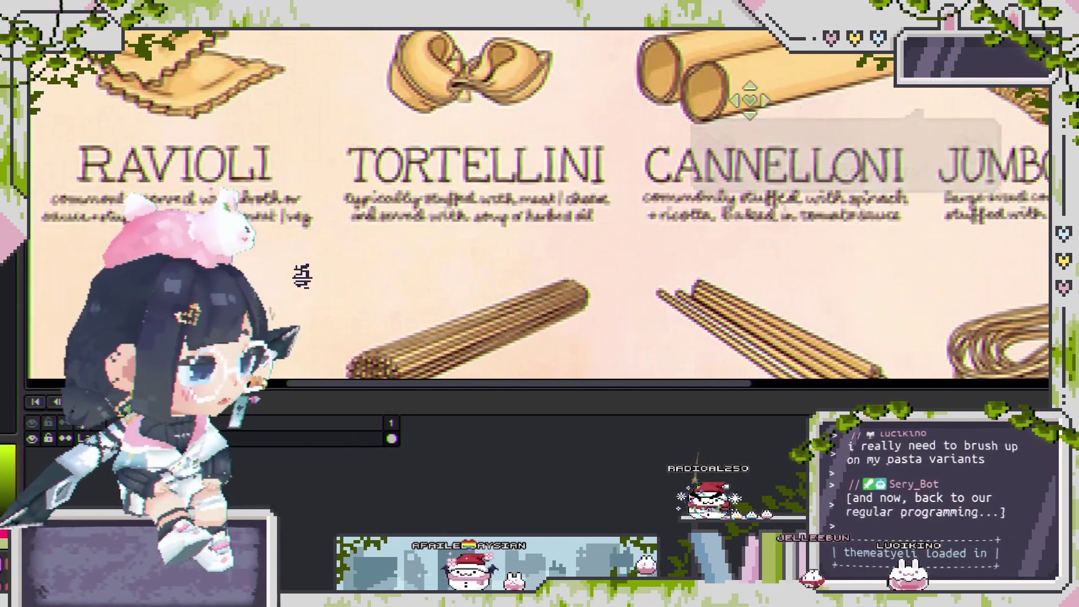
pyautogui.moveTo(746, 101); pyautogui.dragTo(513, 172)
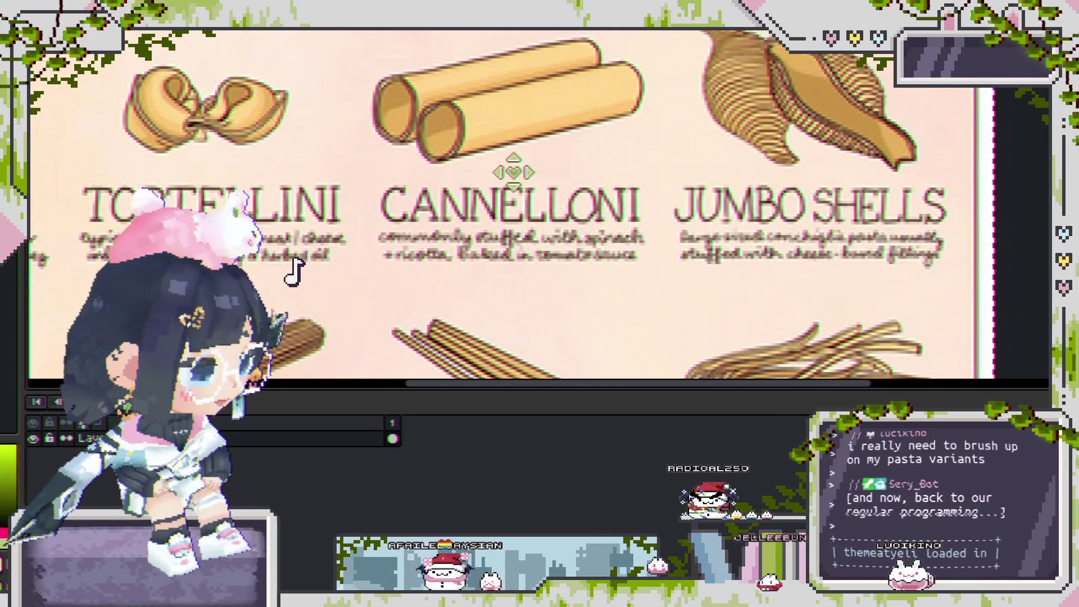
pyautogui.moveTo(630, 200)
pyautogui.mouseDown()
pyautogui.moveTo(462, 251)
pyautogui.moveTo(787, 56)
pyautogui.moveTo(524, 371)
pyautogui.moveTo(709, 255)
pyautogui.mouseUp()
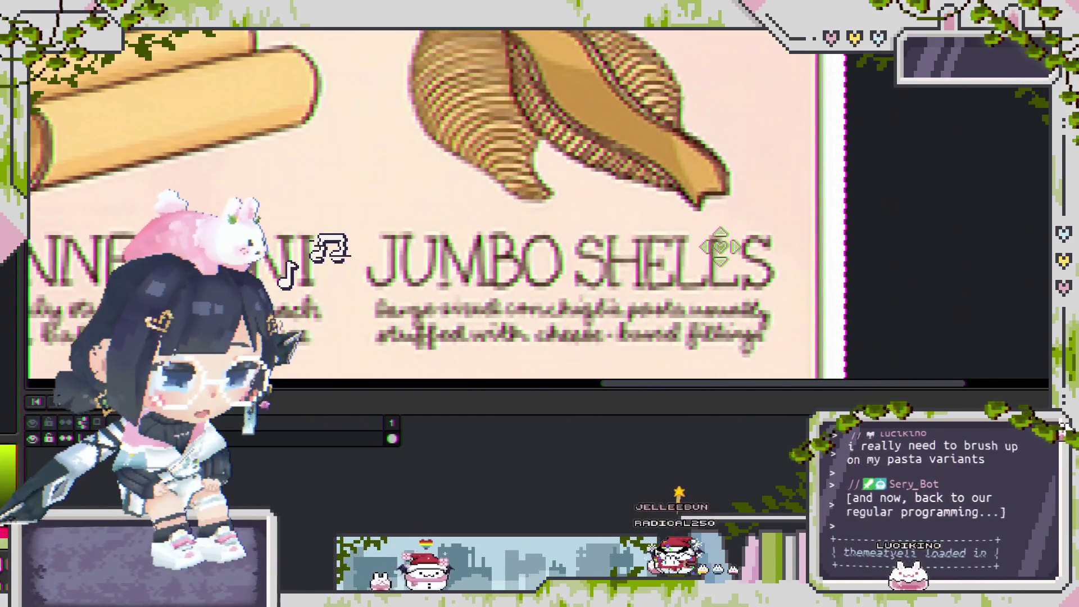
pyautogui.scroll(-3, 572, 276)
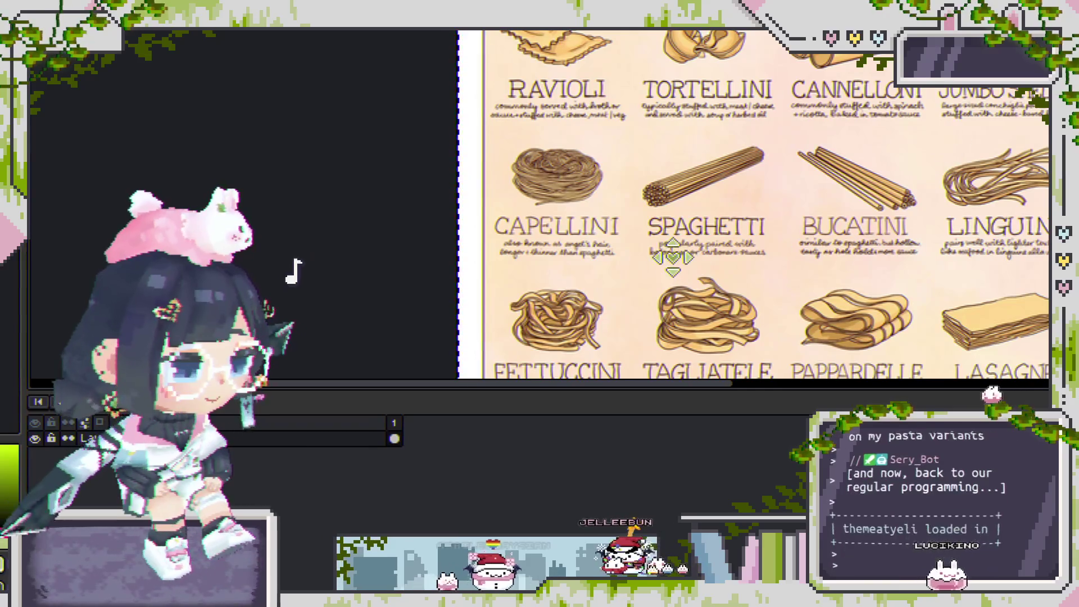
pyautogui.moveTo(602, 251); pyautogui.dragTo(525, 236)
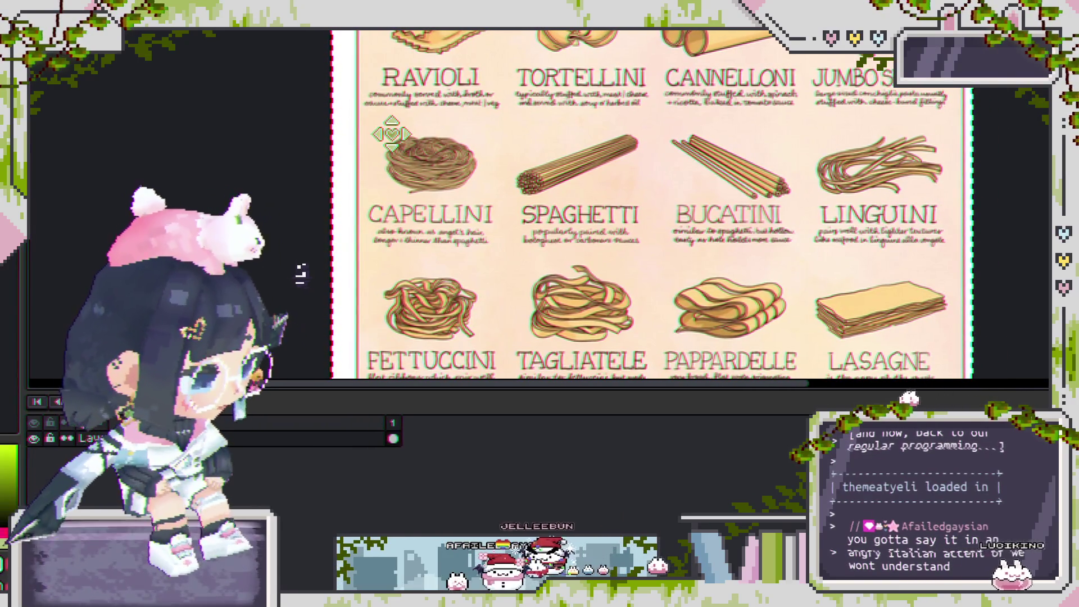
pyautogui.moveTo(621, 256); pyautogui.dragTo(625, 201)
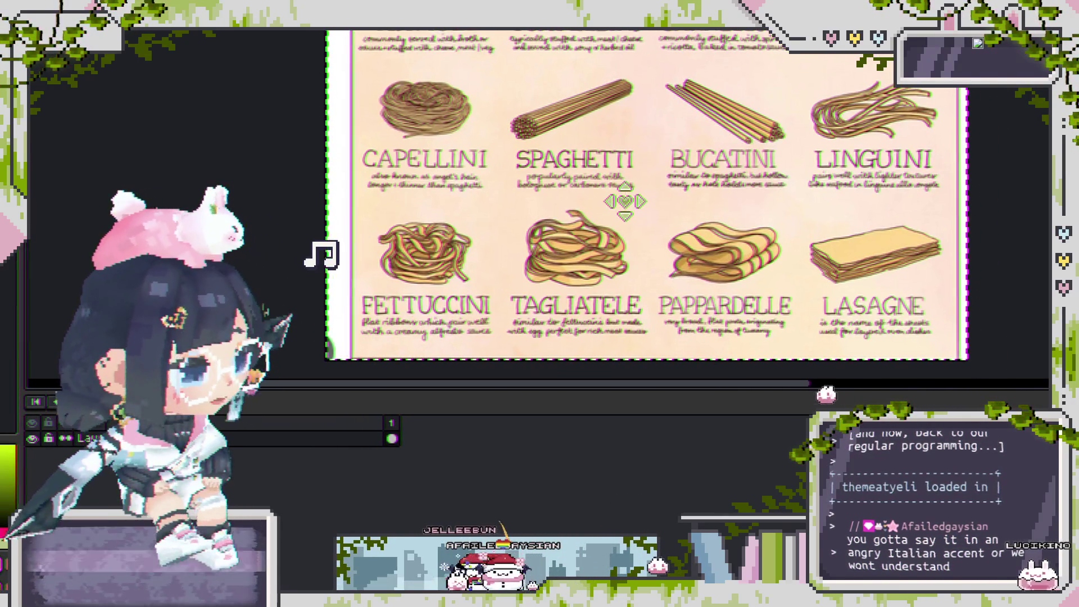
pyautogui.moveTo(803, 288); pyautogui.dragTo(745, 256)
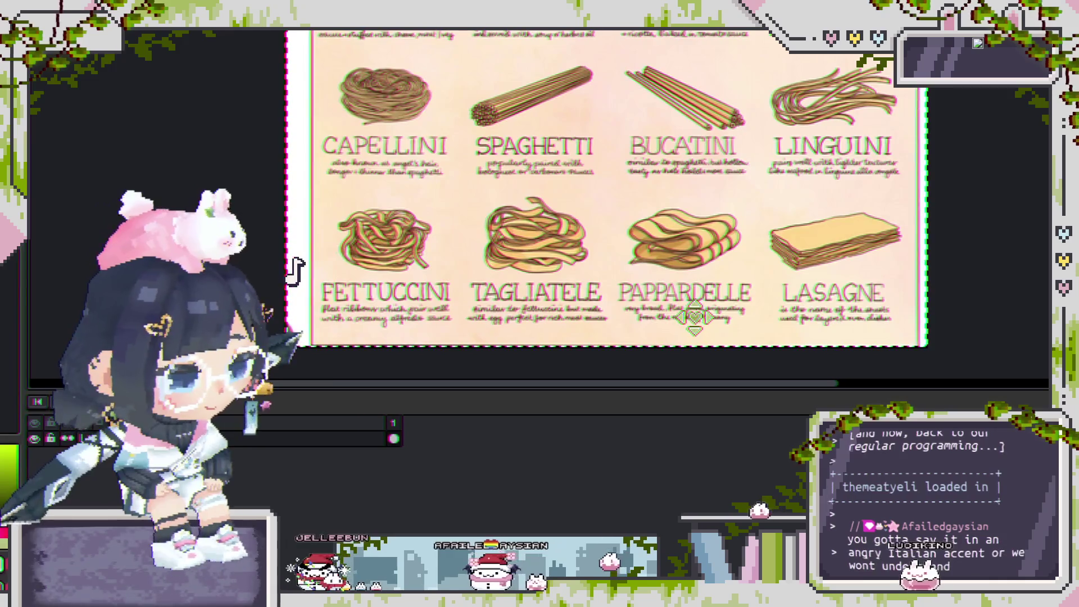
pyautogui.scroll(2, 695, 317)
pyautogui.scroll(-1, 681, 249)
pyautogui.scroll(-2, 680, 229)
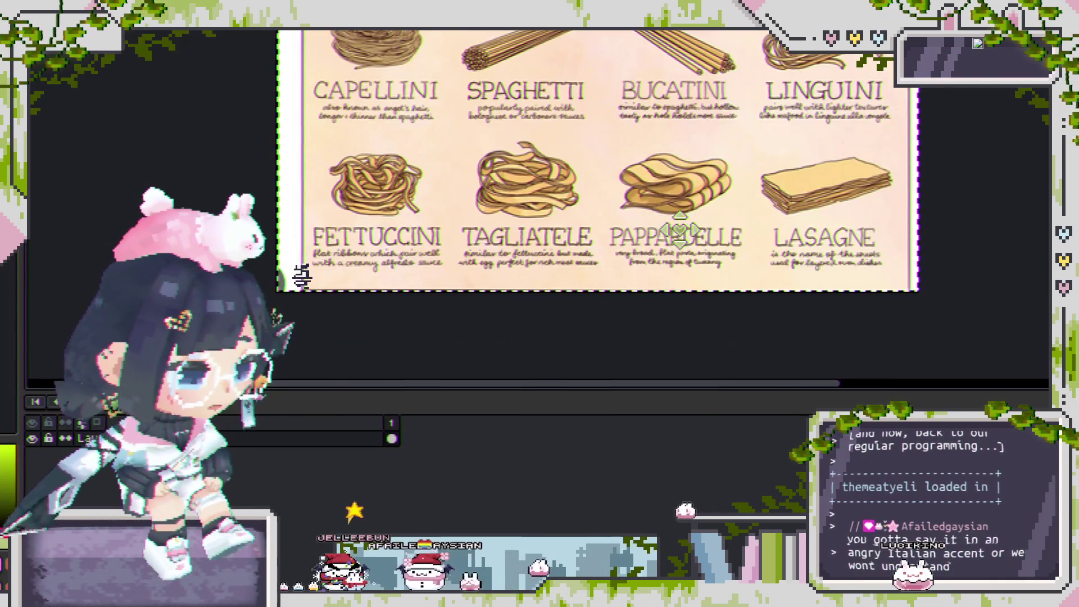
pyautogui.scroll(2, 679, 211)
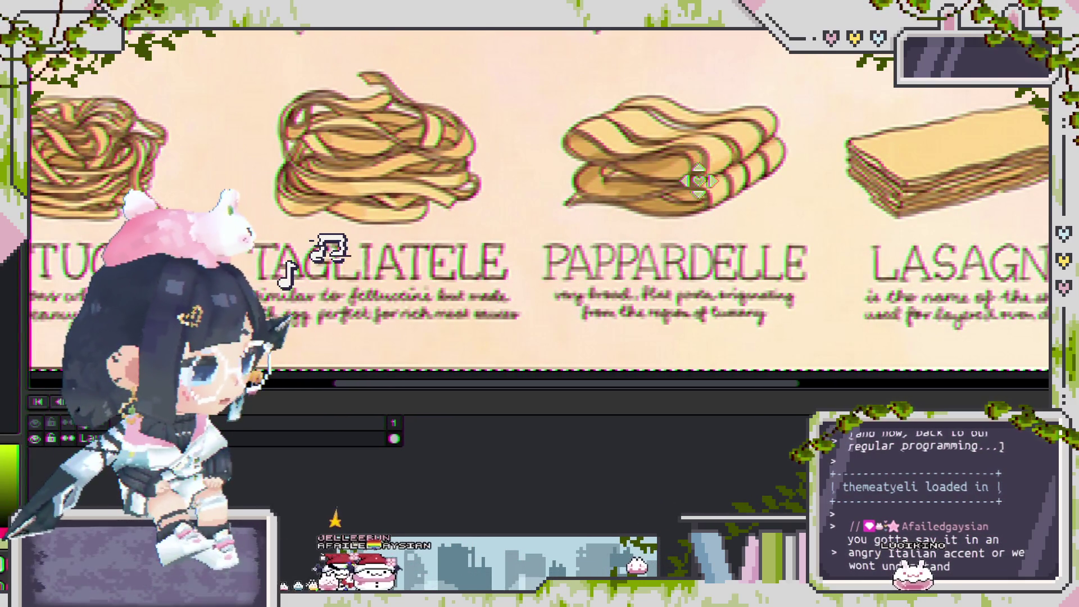
pyautogui.scroll(-2, 687, 123)
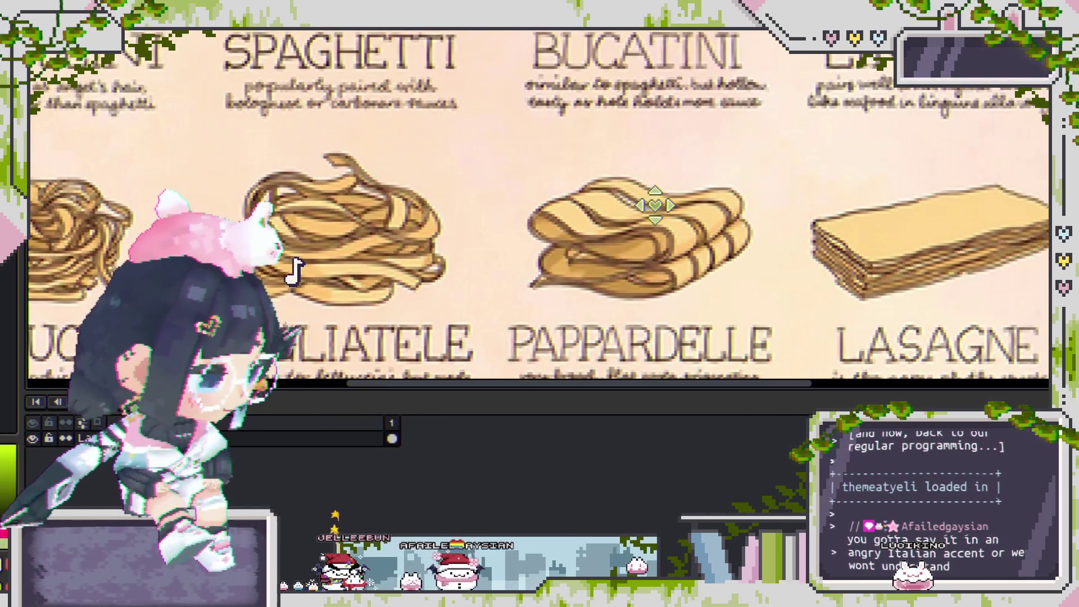
pyautogui.moveTo(570, 130); pyautogui.dragTo(614, 151)
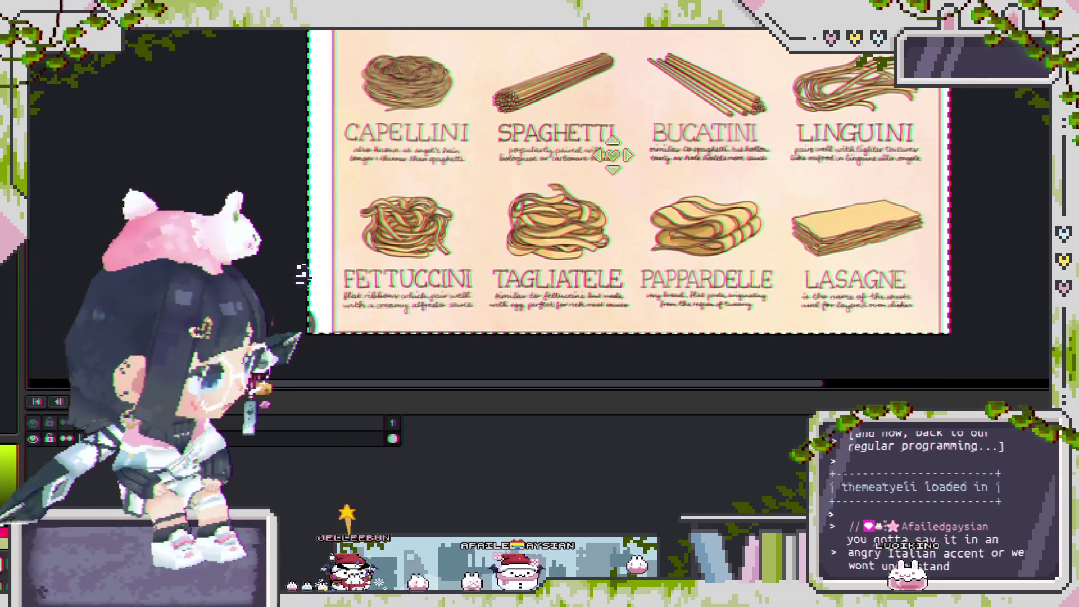
pyautogui.scroll(3, 644, 111)
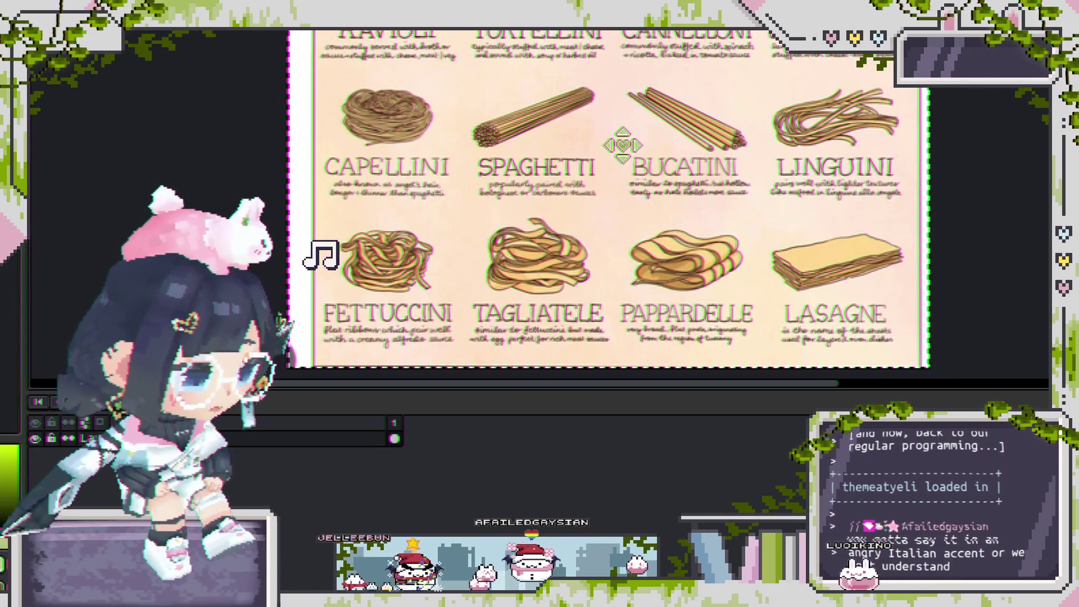
pyautogui.scroll(2, 548, 89)
pyautogui.scroll(2, 547, 89)
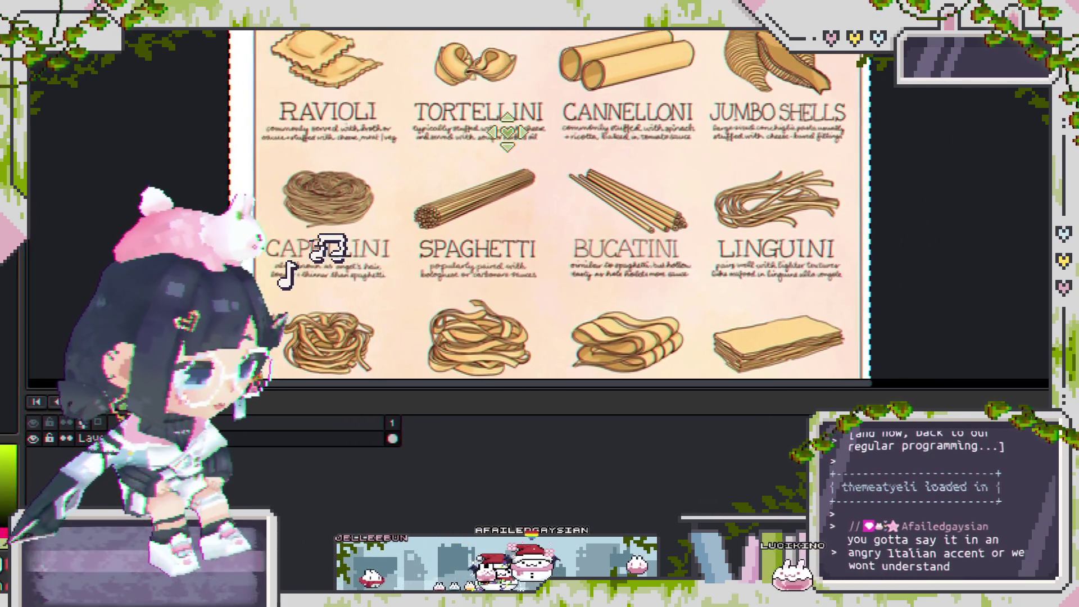
pyautogui.hscroll(-1, 623, 168)
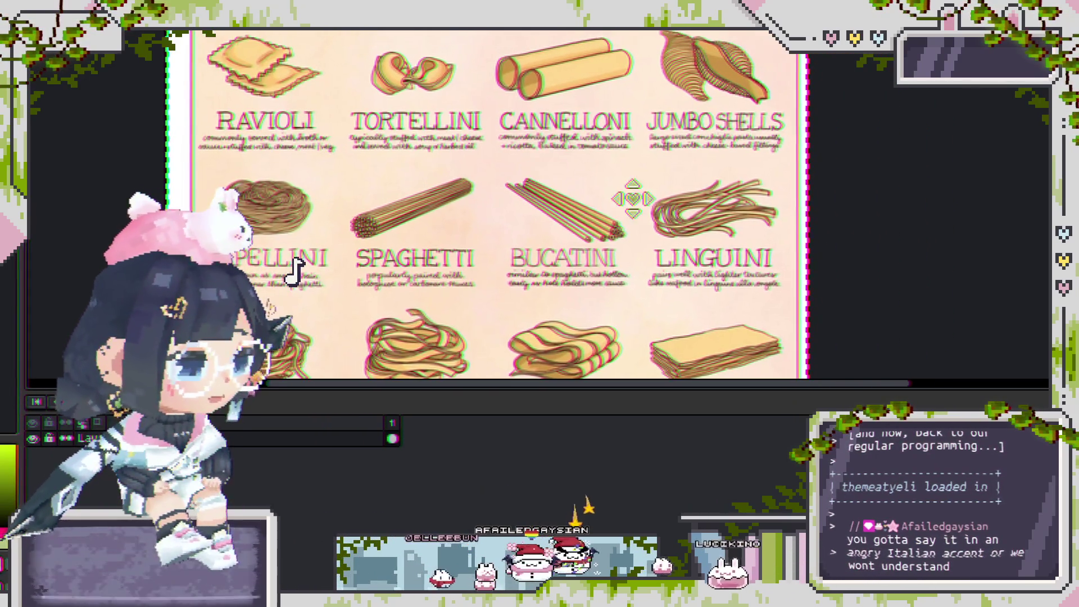
pyautogui.scroll(2, 624, 168)
pyautogui.scroll(2, 679, 212)
pyautogui.hscroll(-3, 708, 205)
pyautogui.moveTo(742, 200)
pyautogui.mouseDown()
pyautogui.moveTo(381, 264)
pyautogui.moveTo(470, 236)
pyautogui.mouseUp()
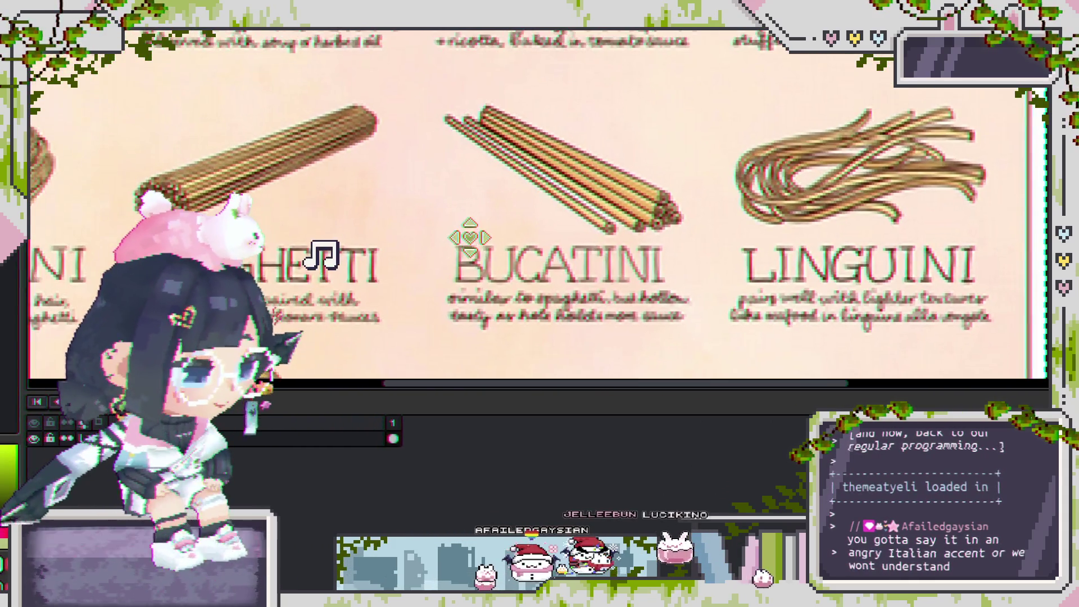
pyautogui.scroll(1, 585, 176)
pyautogui.scroll(-1, 581, 210)
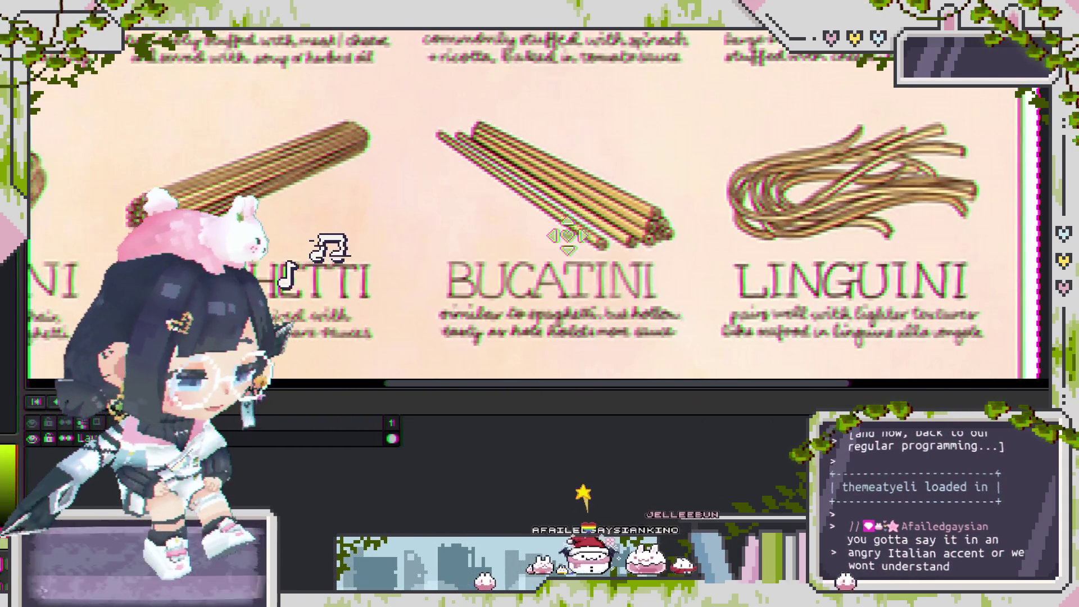
pyautogui.scroll(1, 572, 228)
pyautogui.scroll(-1, 631, 217)
pyautogui.scroll(2, 642, 194)
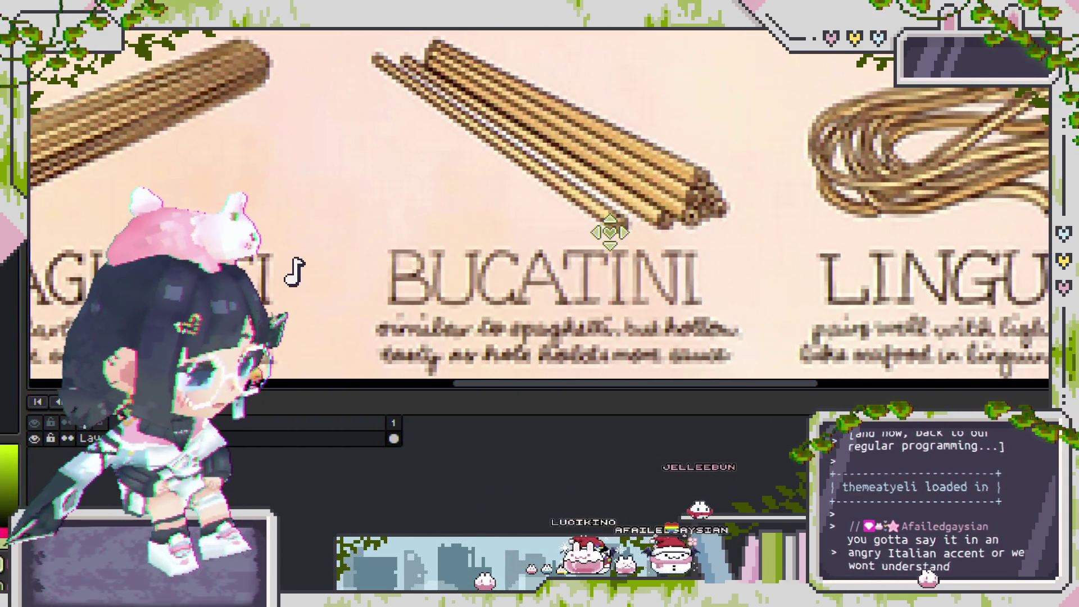
pyautogui.scroll(-1, 610, 232)
pyautogui.scroll(2, 643, 226)
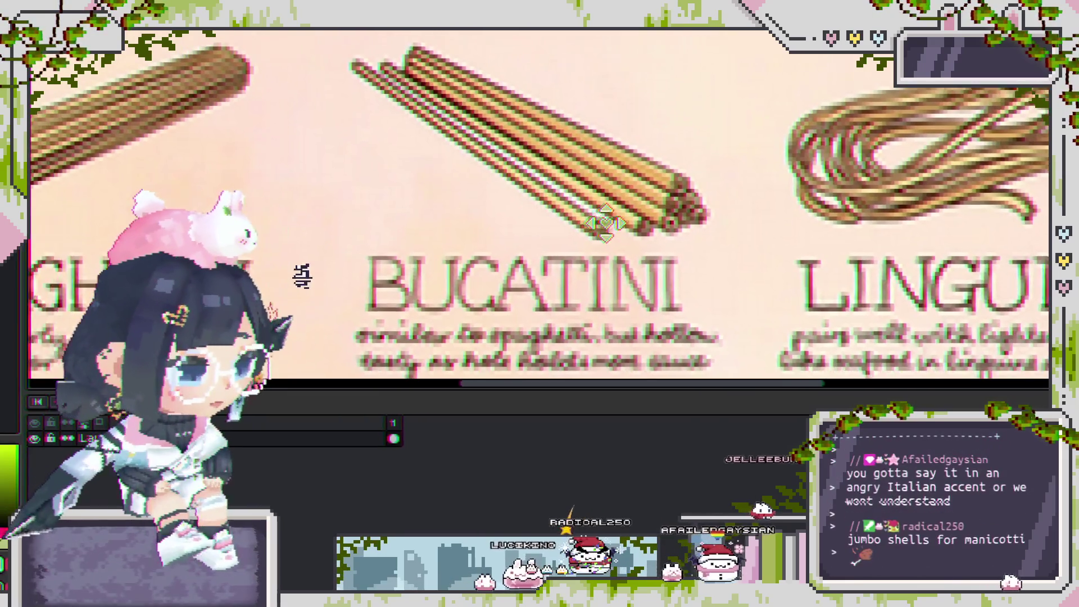
pyautogui.moveTo(588, 227); pyautogui.dragTo(695, 204)
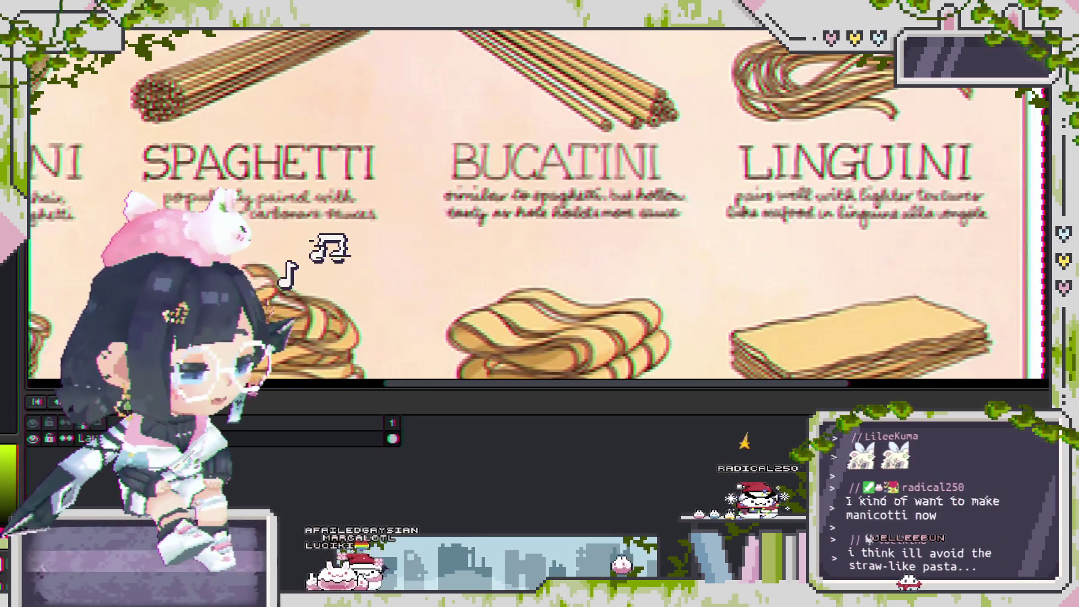
# Zoom out on the pasta chart to the RAVIOLI row, then switch to the Pokémon starter artwork.
pyautogui.scroll(-3, 483, 138)
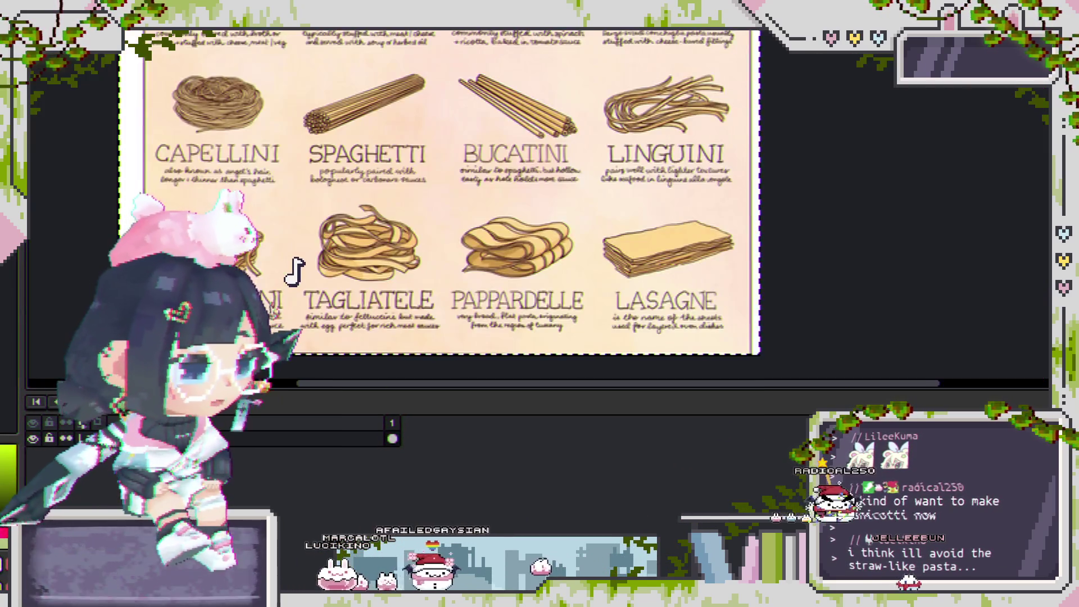
pyautogui.moveTo(500, 28); pyautogui.dragTo(619, 337)
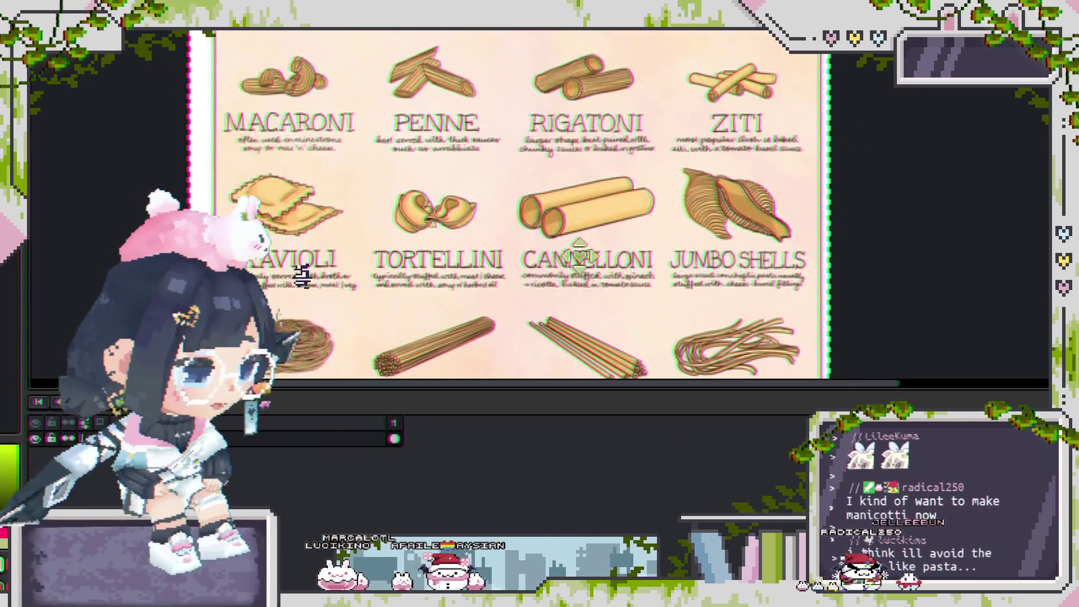
pyautogui.moveTo(576, 158); pyautogui.dragTo(609, 230)
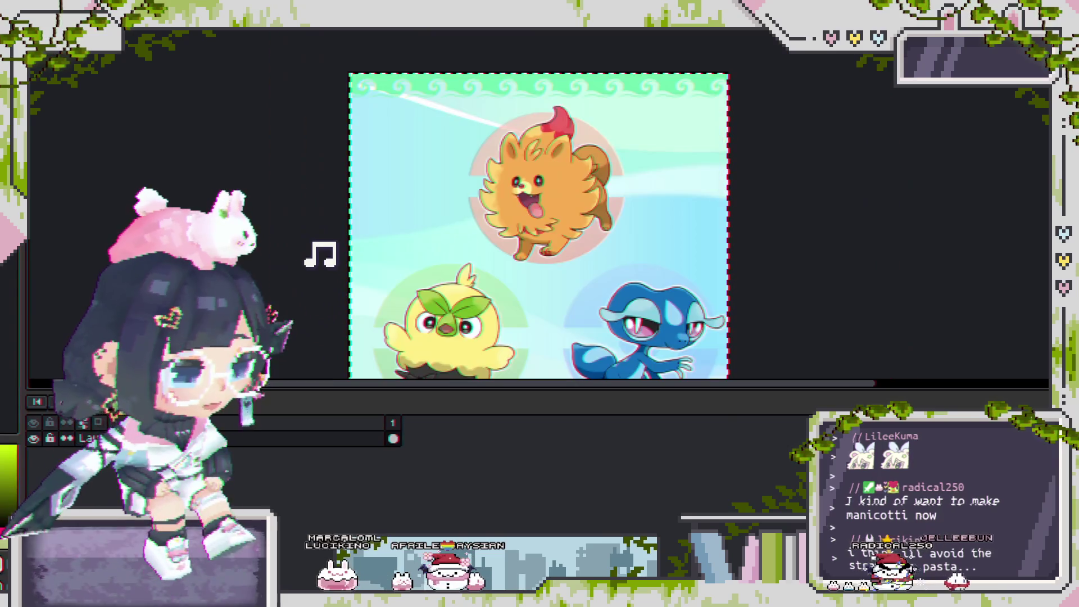
# Cycle past the creature comparison image to the clover and cherry-blossom cursor sheet and zoom in.
pyautogui.hotkey('ctrl', 'Tab')
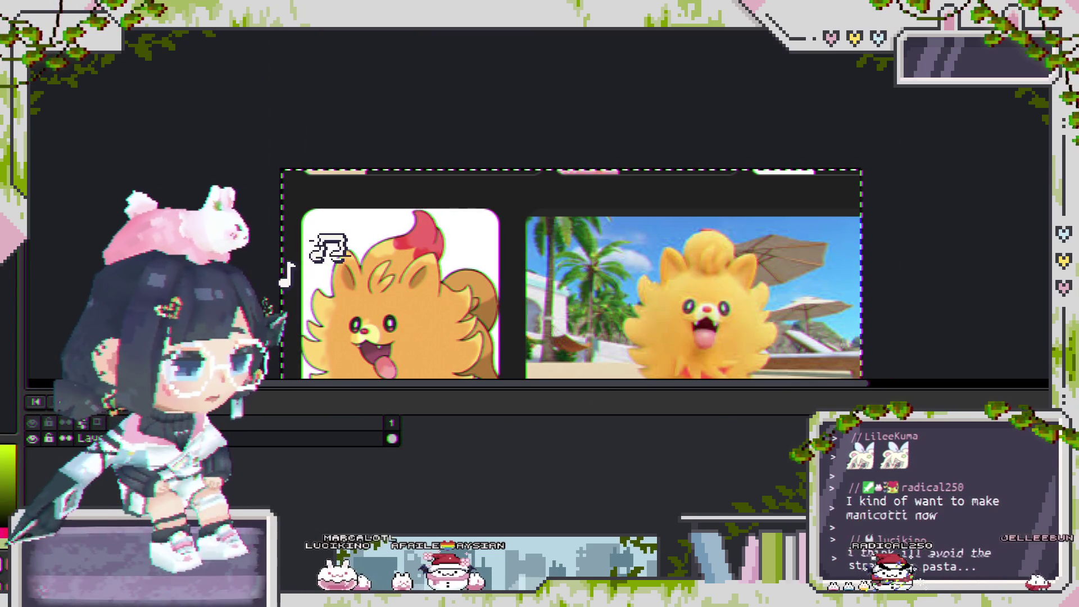
pyautogui.hotkey('ctrl', 'Tab')
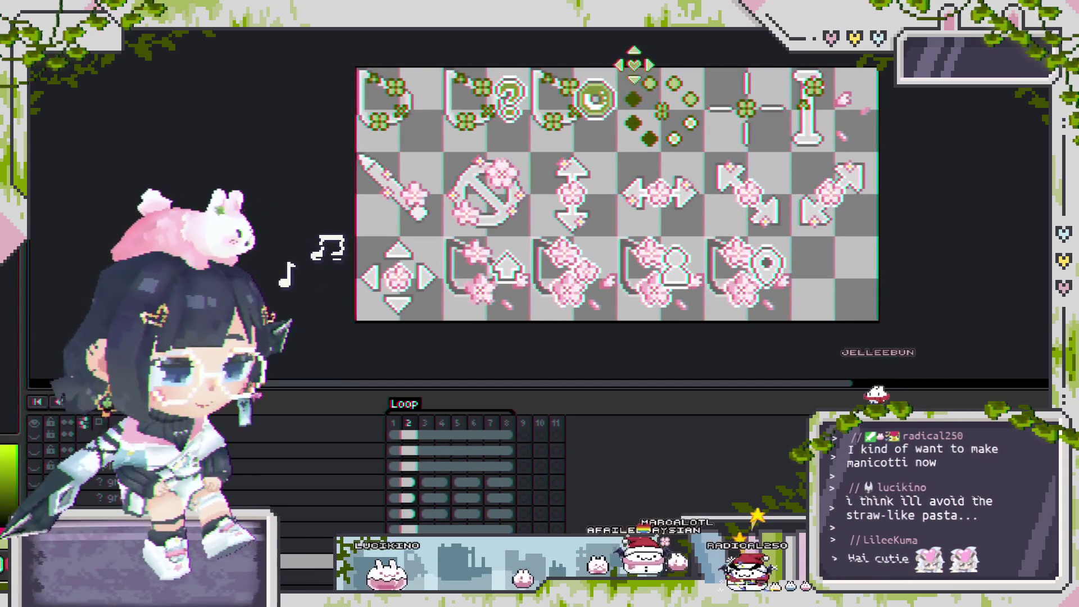
pyautogui.scroll(1, 620, 157)
pyautogui.hscroll(1, 743, 166)
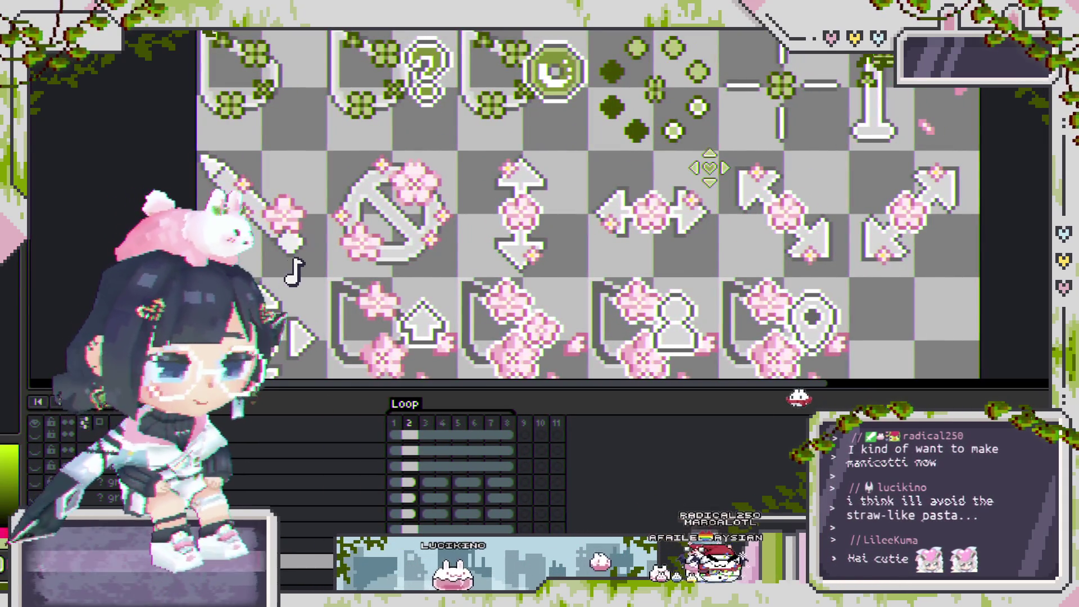
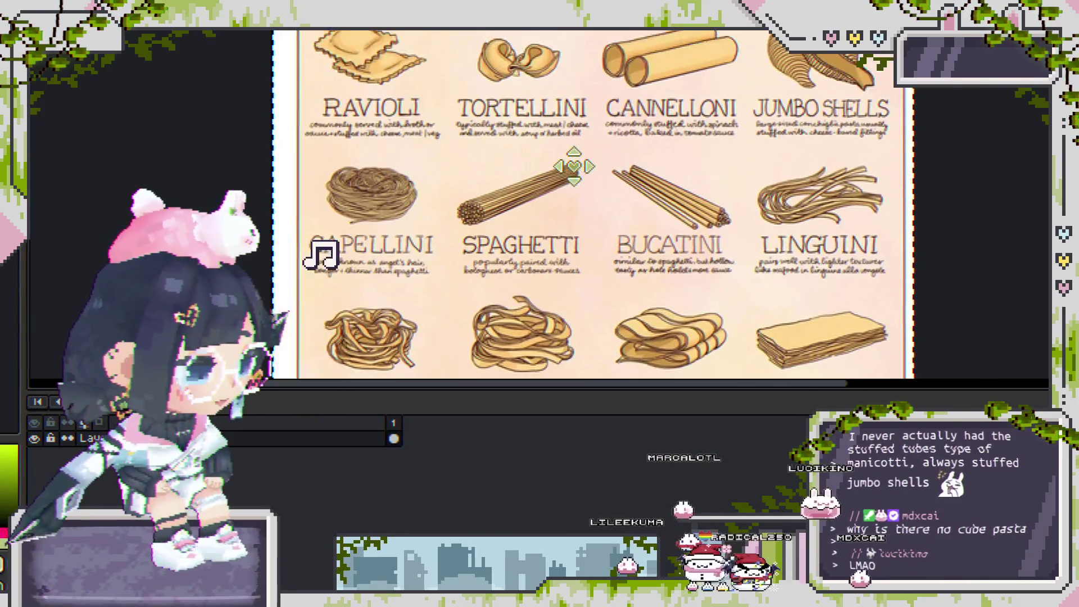
# Pan and scroll around the pasta chart to bring the ravioli drawing into view.
pyautogui.scroll(3, 433, 97)
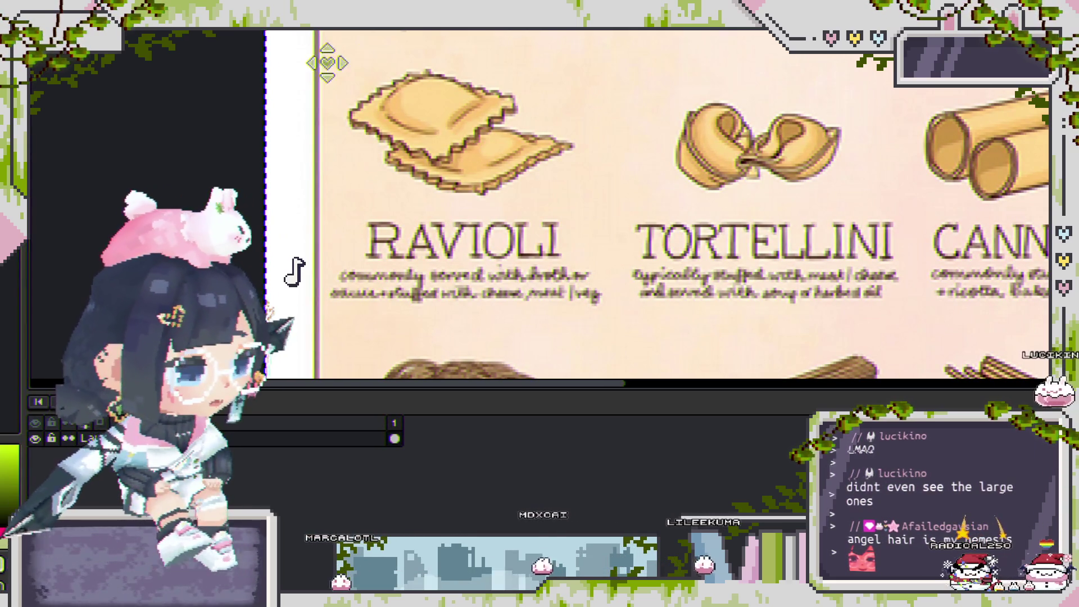
pyautogui.moveTo(304, 66); pyautogui.dragTo(616, 232)
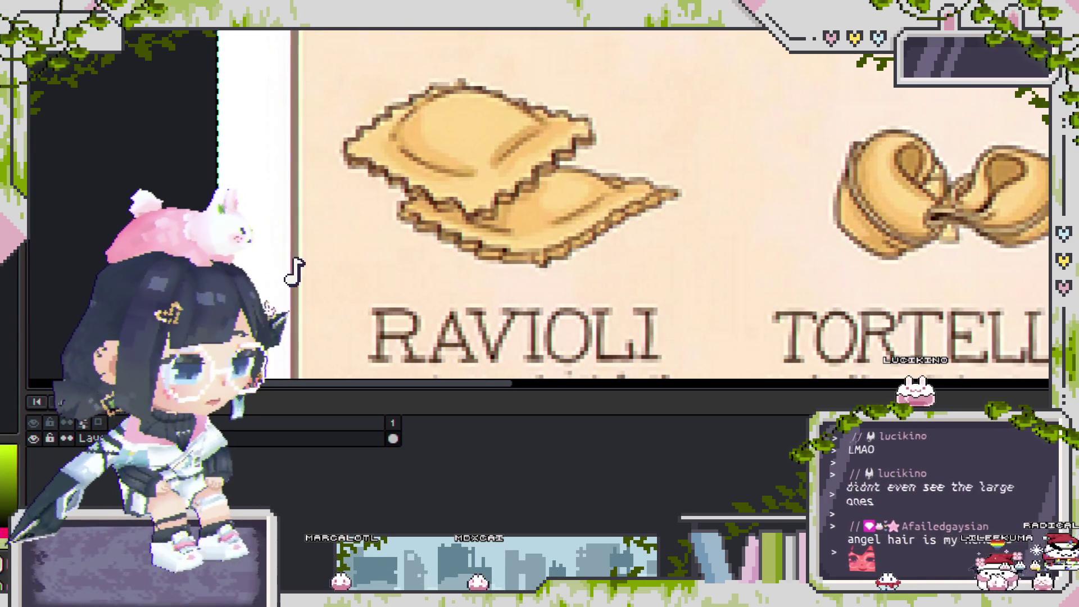
pyautogui.moveTo(522, 94); pyautogui.dragTo(482, 71)
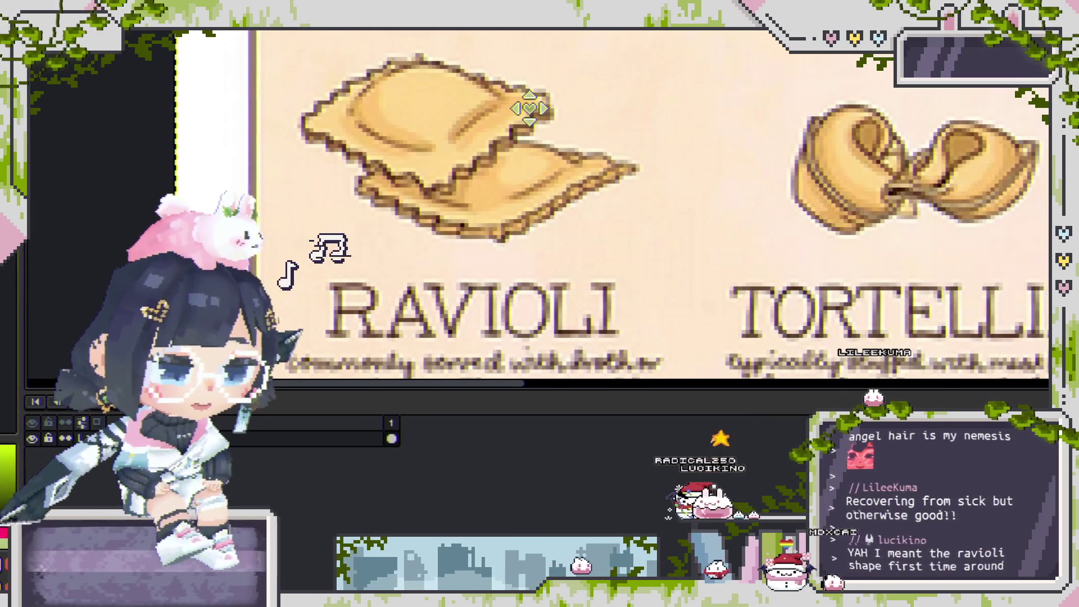
pyautogui.scroll(-1, 532, 105)
pyautogui.scroll(-1, 532, 102)
pyautogui.hscroll(3, 809, 200)
pyautogui.scroll(2, 809, 199)
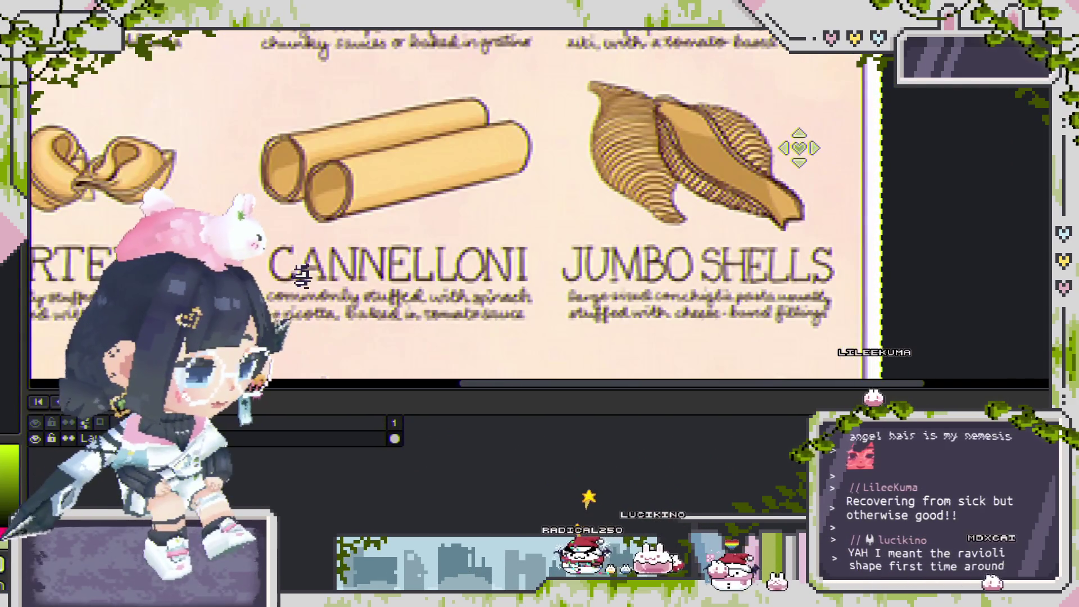
pyautogui.scroll(-2, 724, 141)
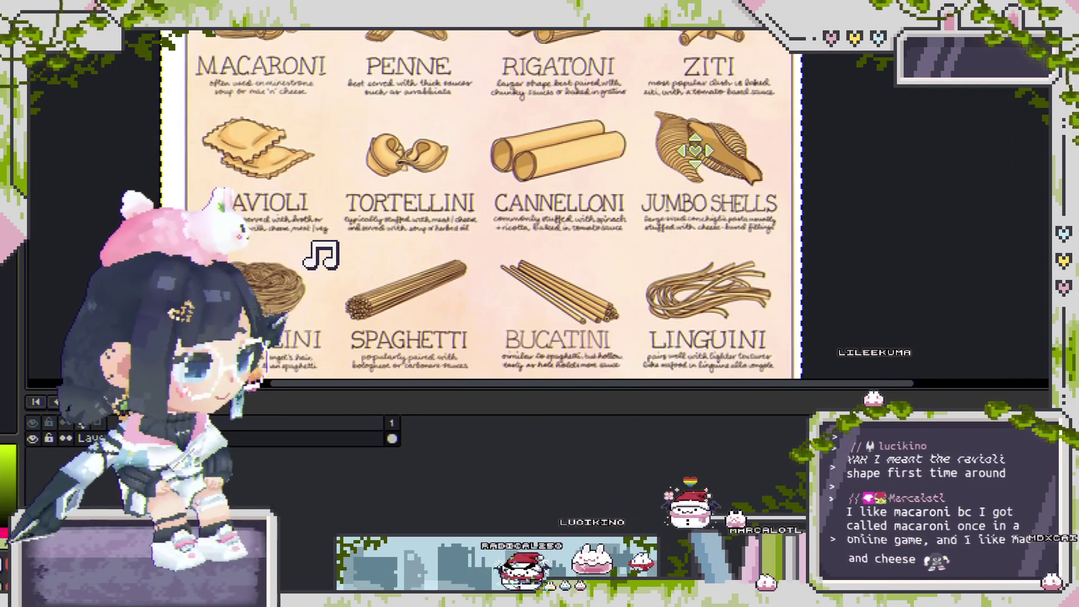
pyautogui.scroll(2, 611, 99)
pyautogui.scroll(2, 611, 99)
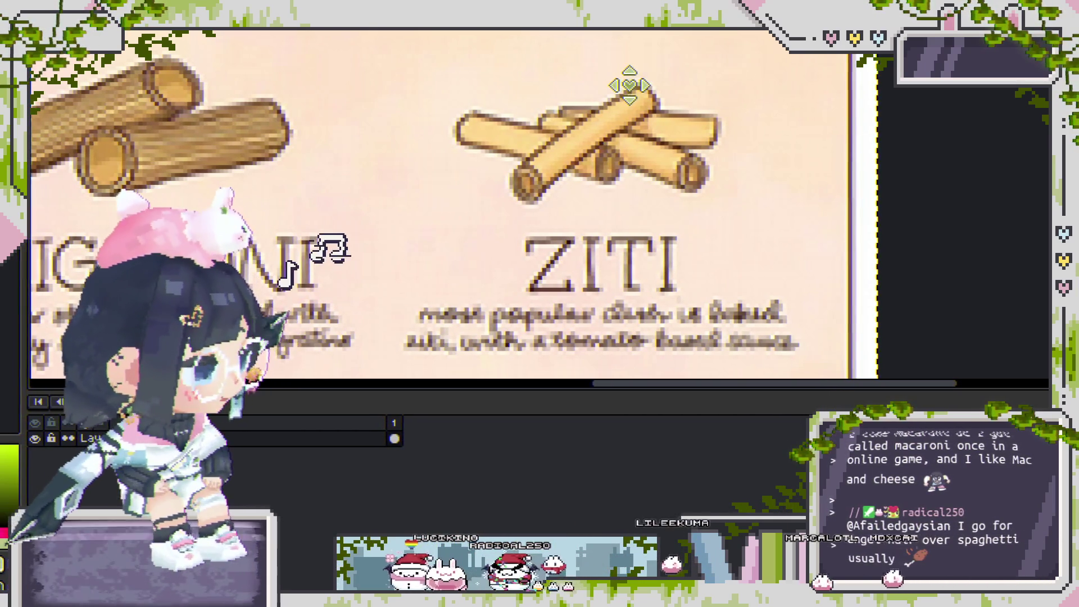
pyautogui.hscroll(-3, 539, 176)
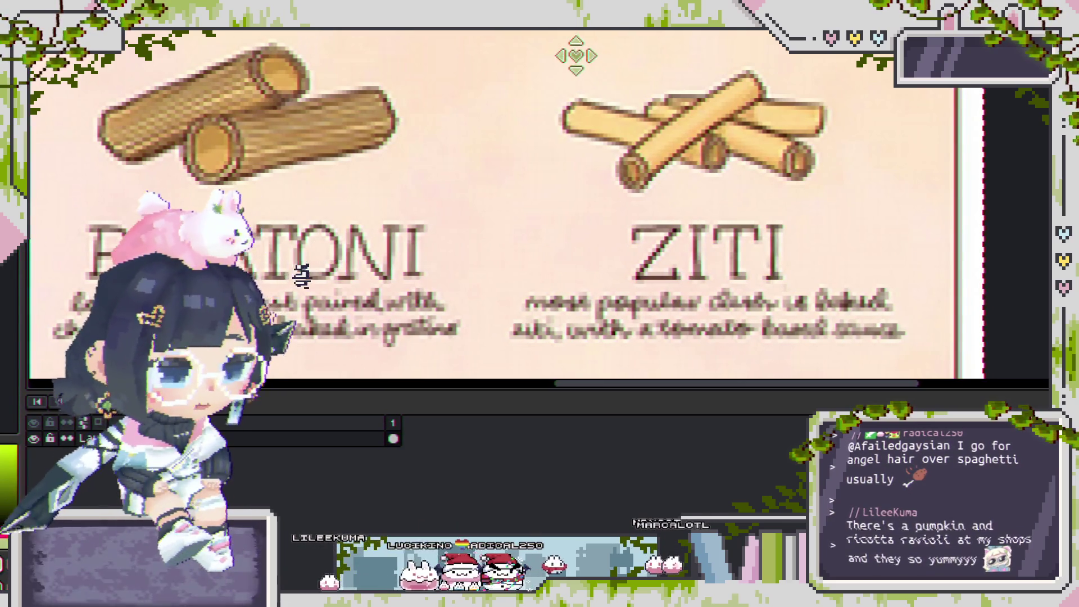
pyautogui.scroll(-3, 582, 90)
pyautogui.scroll(5, 579, 104)
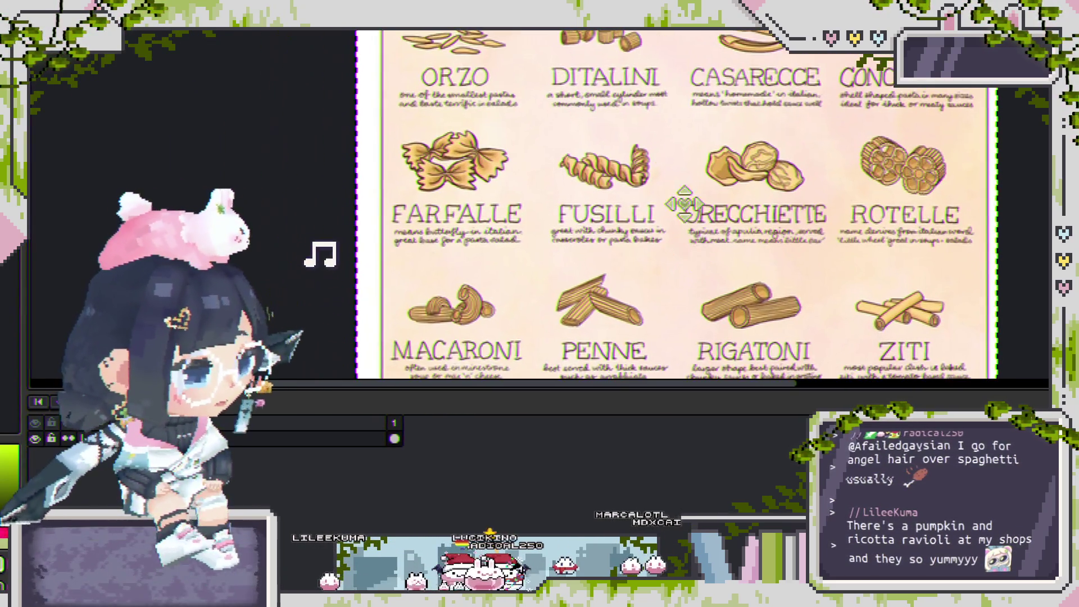
pyautogui.hscroll(-3, 616, 181)
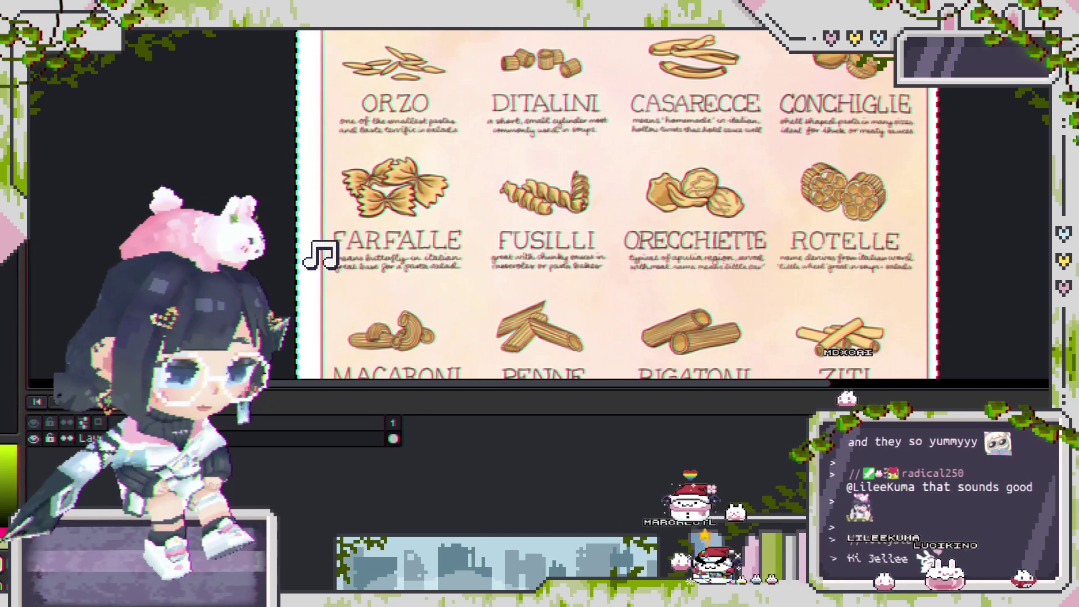
# Shift the pasta chart up so the ravioli row is showing, with small nudges.
pyautogui.moveTo(472, 156); pyautogui.dragTo(465, 132)
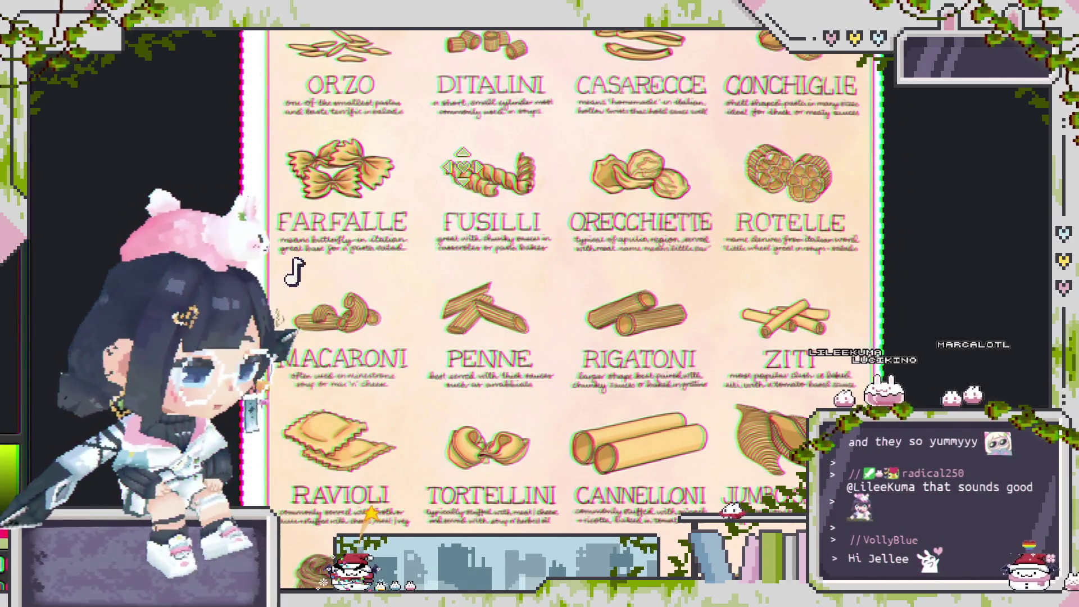
pyautogui.moveTo(515, 221)
pyautogui.mouseDown()
pyautogui.moveTo(499, 72)
pyautogui.moveTo(520, 70)
pyautogui.mouseUp()
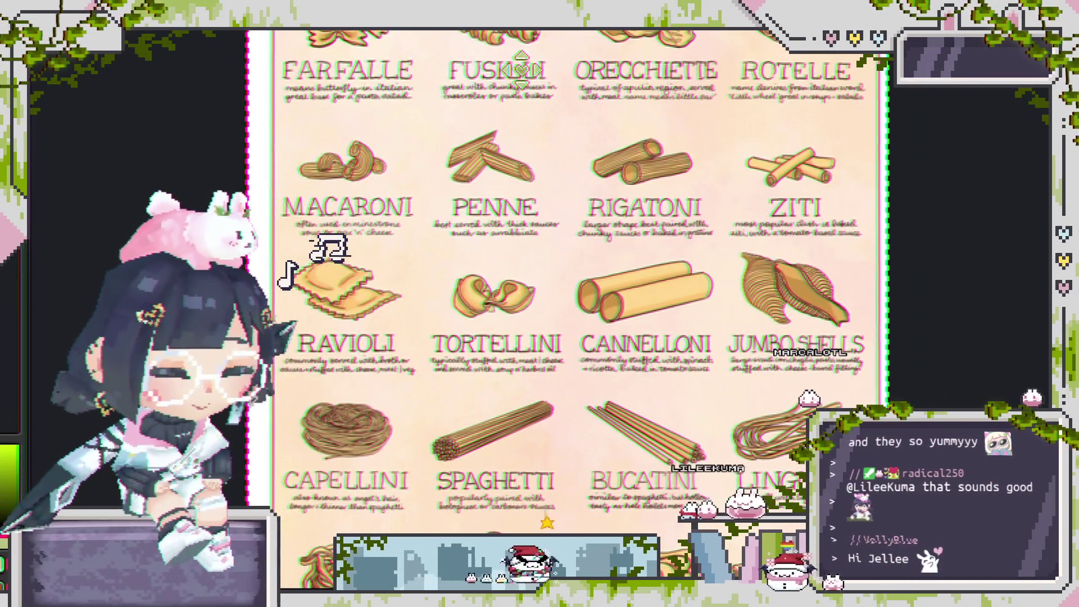
pyautogui.moveTo(521, 70); pyautogui.dragTo(518, 69)
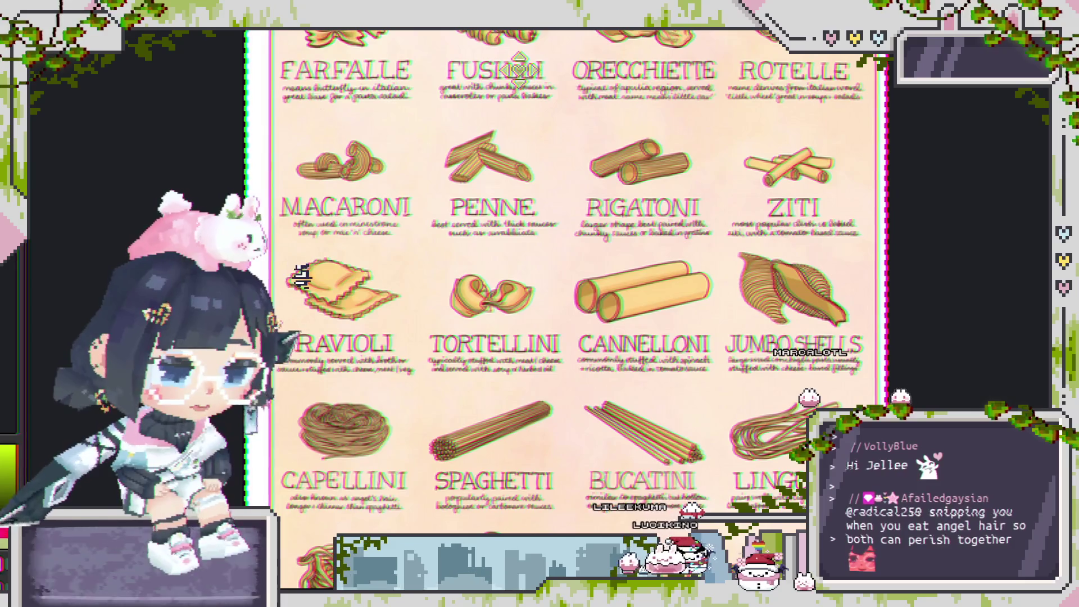
pyautogui.moveTo(518, 70); pyautogui.dragTo(520, 70)
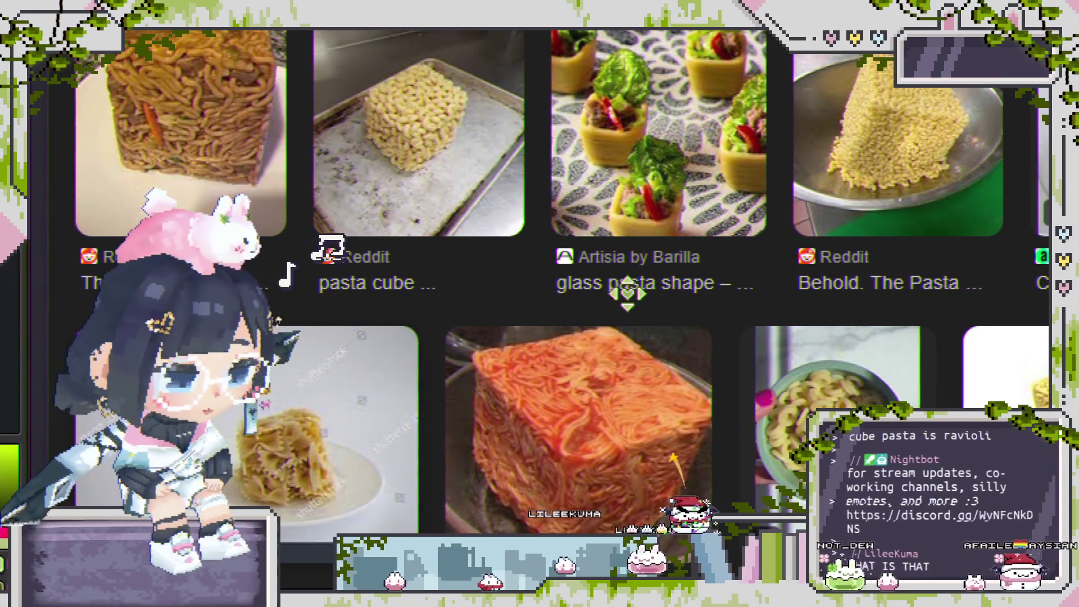
# Preview the spaghetti cube image result and bring up the Artisia Cube product page.
pyautogui.scroll(-2, 612, 287)
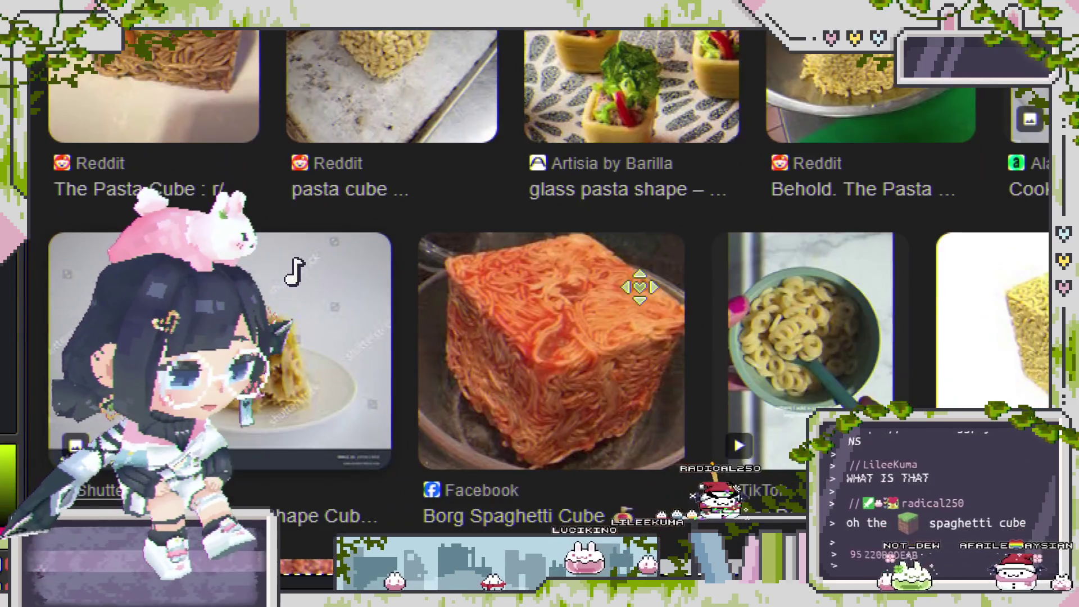
pyautogui.click(638, 285)
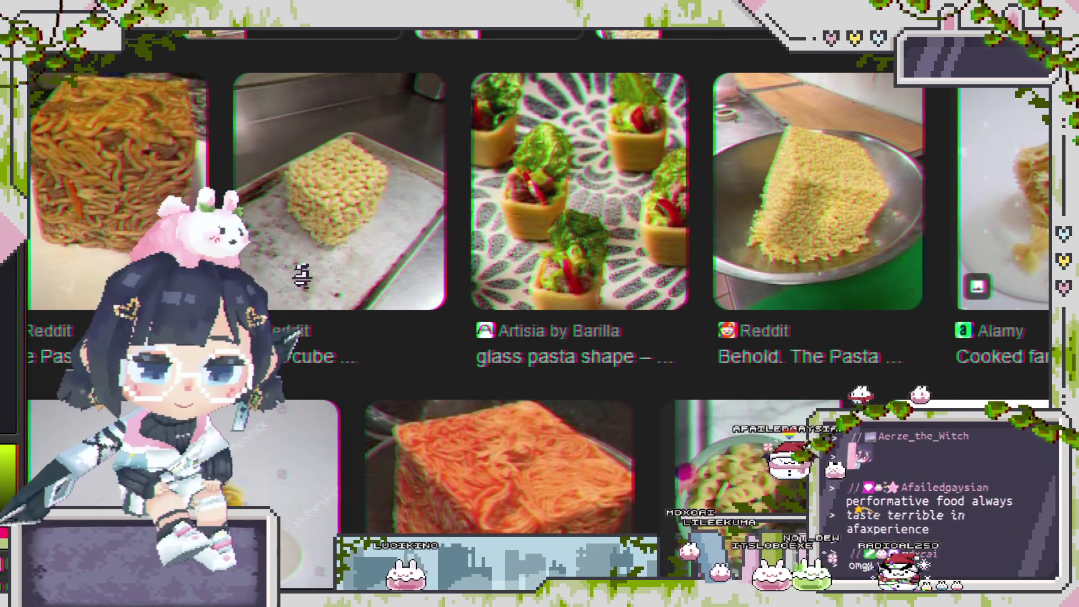
pyautogui.hotkey('alt', 'Tab')
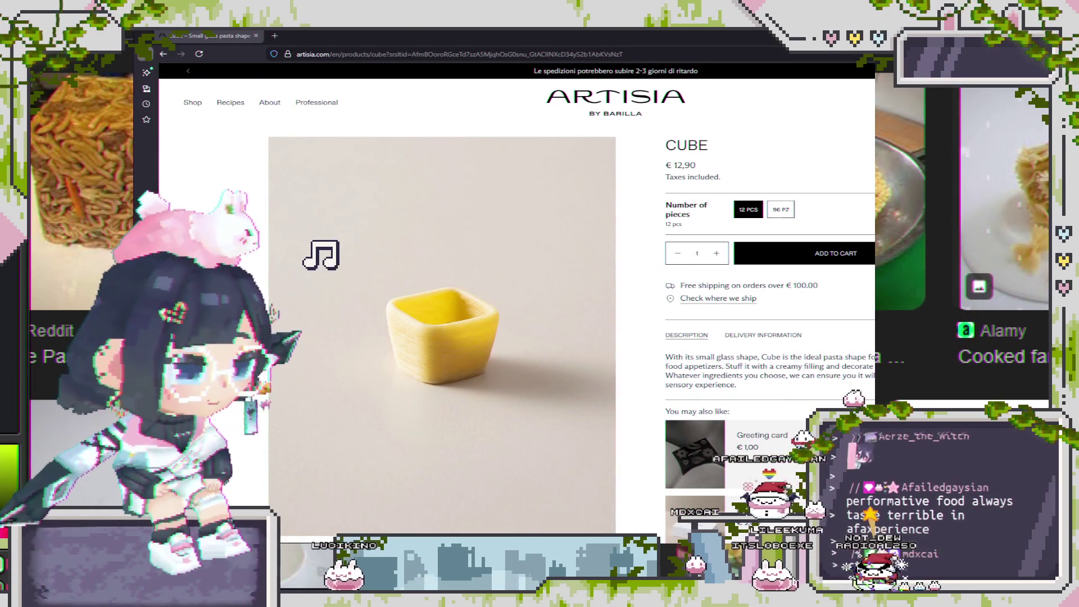
# Scroll down through the Artisia Cube product photos and partway back.
pyautogui.scroll(-1, 517, 304)
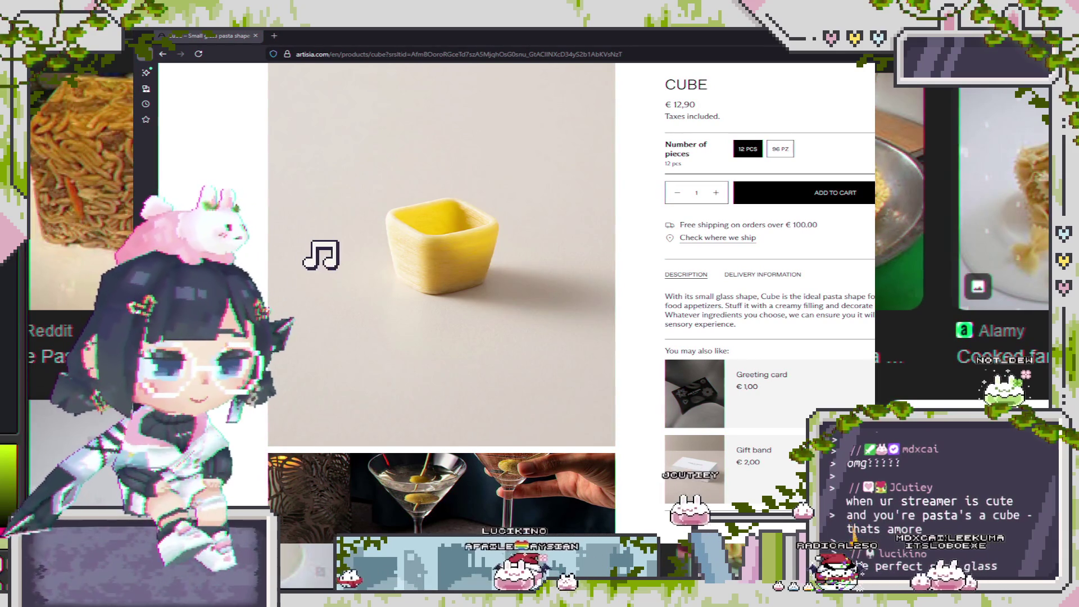
pyautogui.scroll(-2, 442, 304)
pyautogui.scroll(-1, 442, 303)
pyautogui.scroll(-1, 442, 304)
pyautogui.scroll(-2, 442, 303)
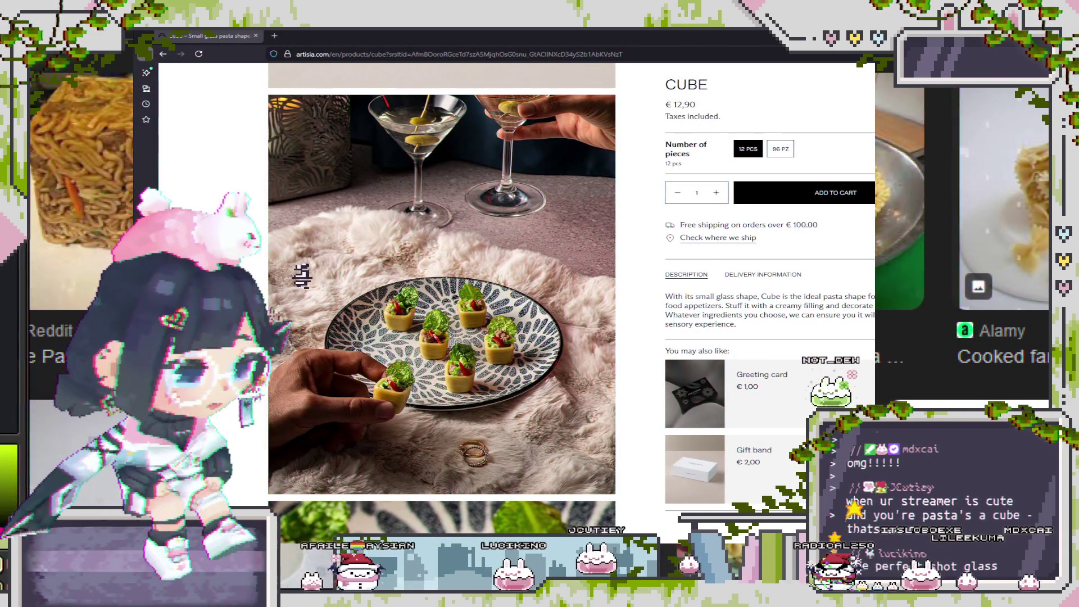
pyautogui.scroll(-2, 442, 303)
pyautogui.scroll(-2, 441, 303)
pyautogui.scroll(-2, 442, 303)
pyautogui.scroll(-3, 442, 304)
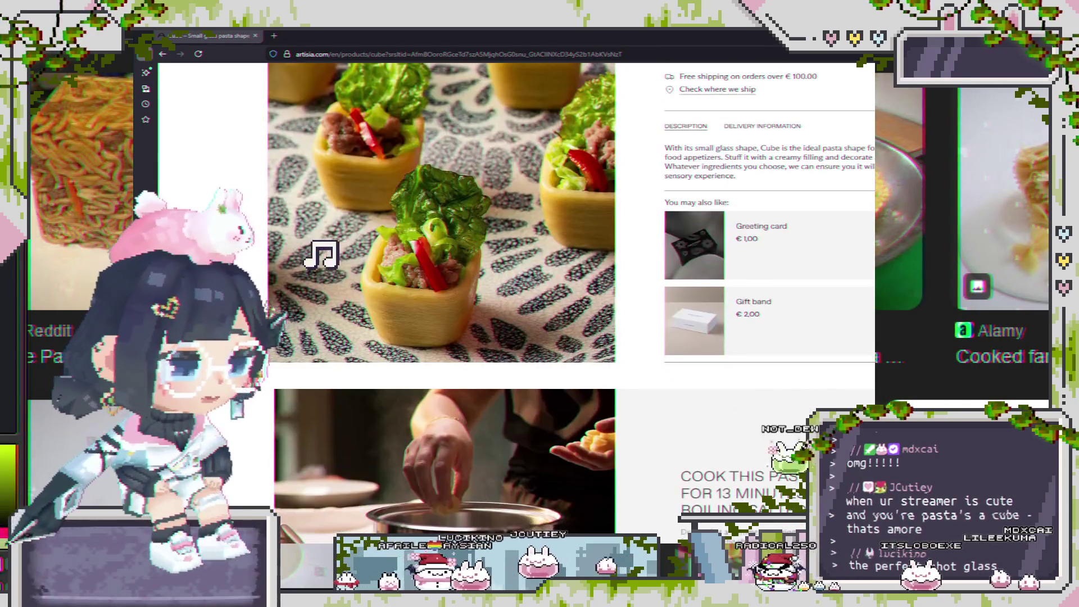
pyautogui.scroll(-2, 442, 304)
pyautogui.scroll(-1, 442, 303)
pyautogui.scroll(1, 441, 303)
pyautogui.scroll(2, 442, 303)
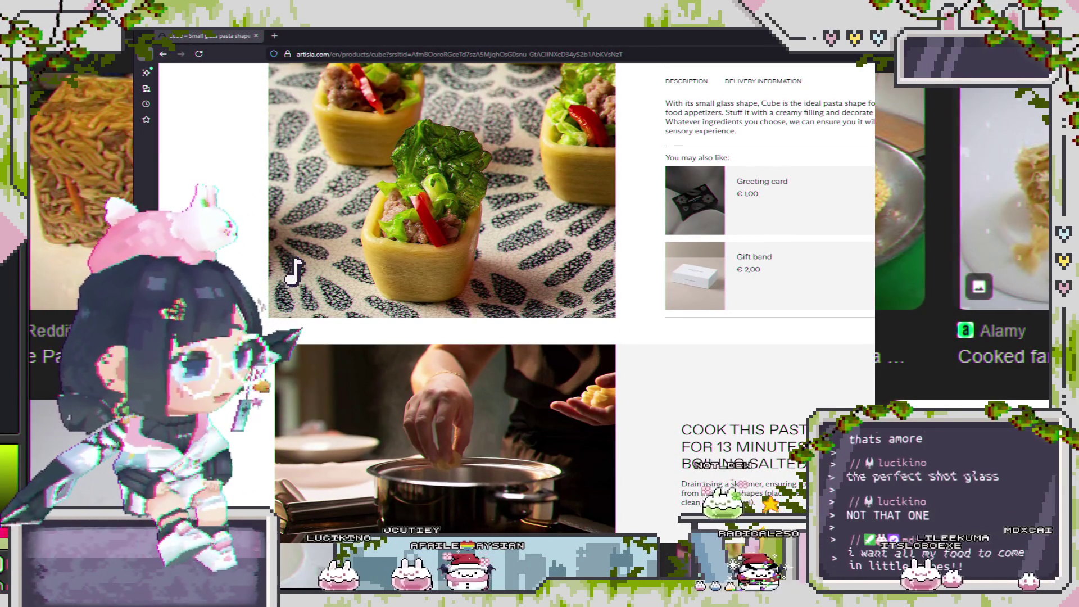
pyautogui.scroll(1, 322, 256)
pyautogui.scroll(1, 322, 256)
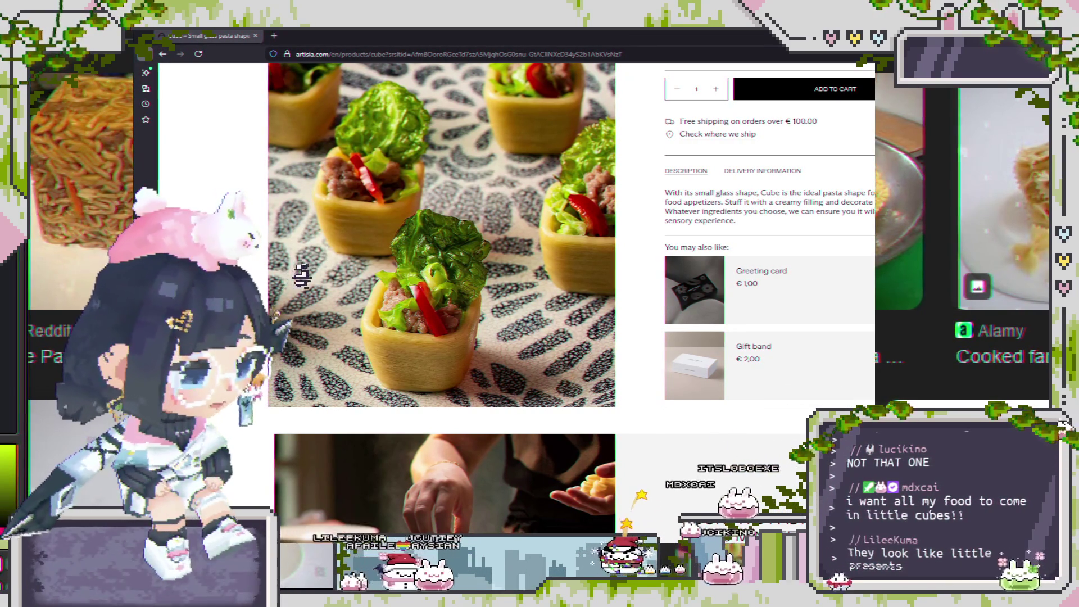
# Return to the top of the Cube product page and close the Artisia window with Ctrl+W.
pyautogui.scroll(2, 290, 272)
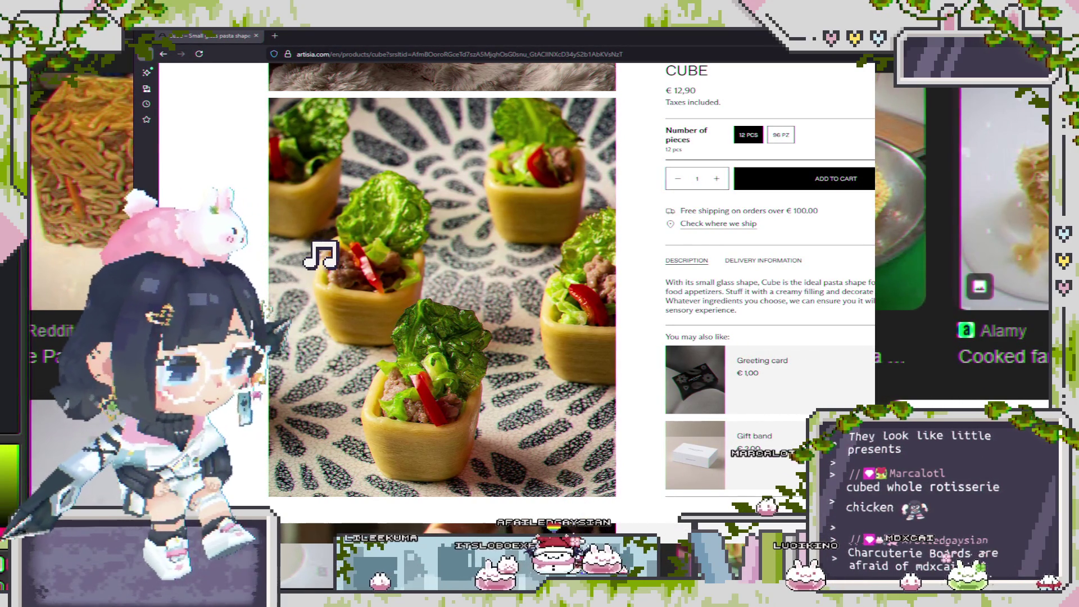
pyautogui.scroll(5, 316, 252)
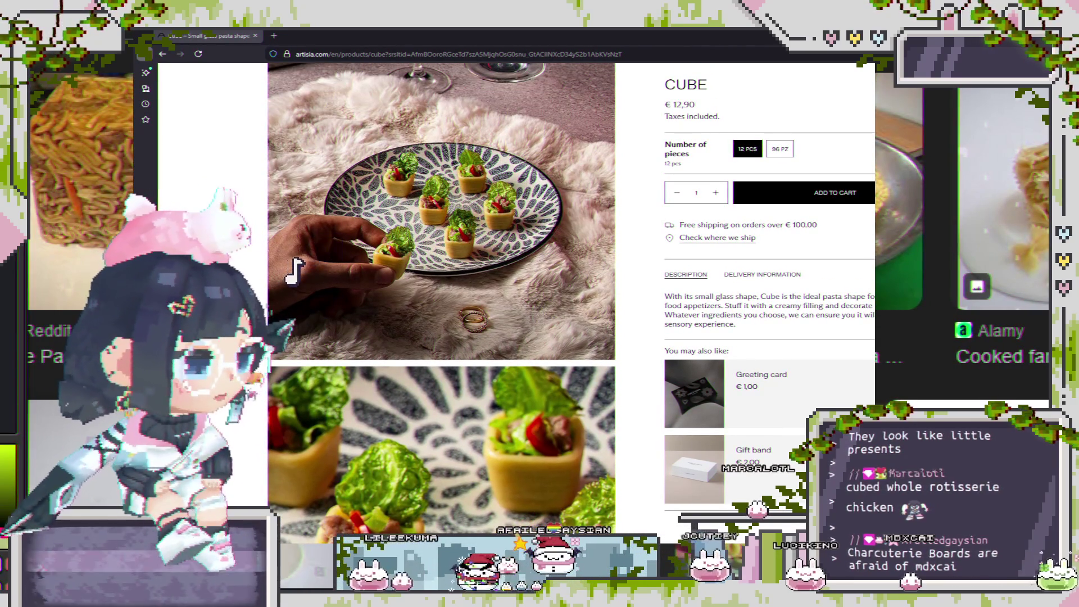
pyautogui.scroll(3, 314, 259)
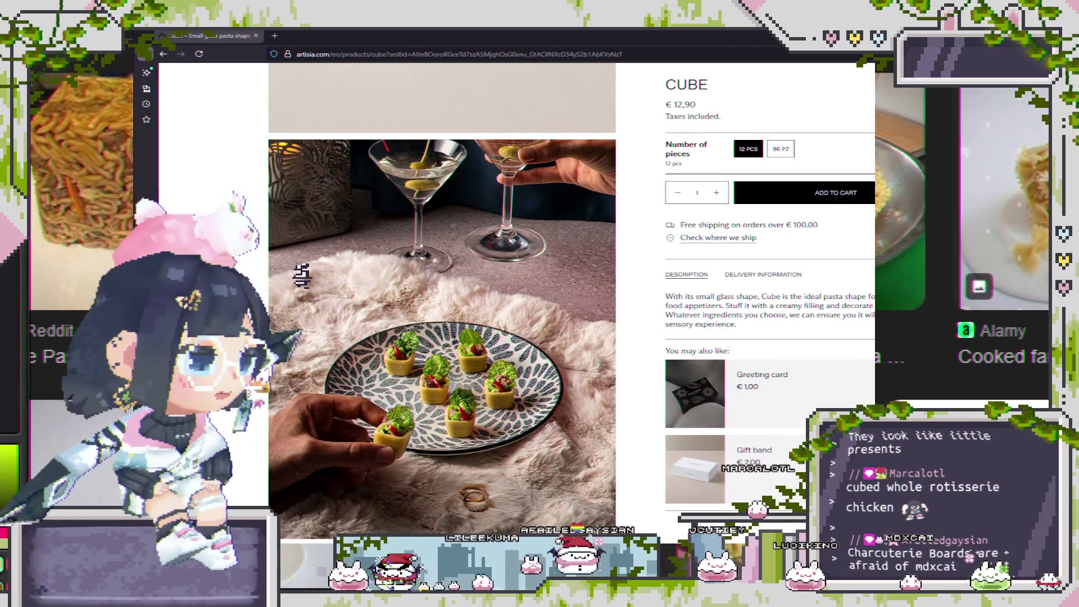
pyautogui.scroll(4, 442, 303)
pyautogui.scroll(3, 443, 304)
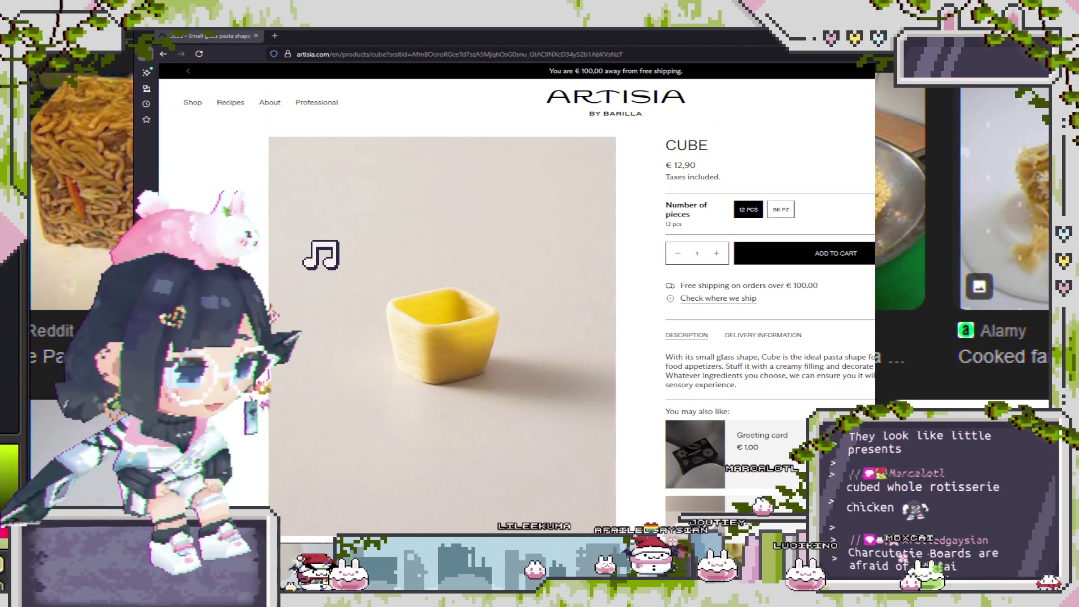
pyautogui.scroll(-3, 442, 303)
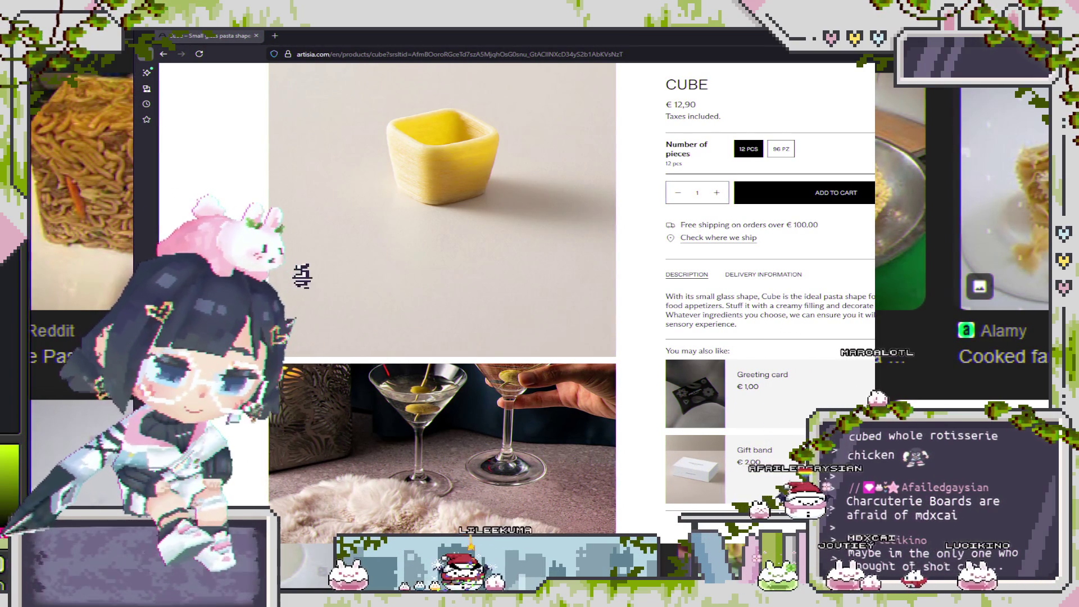
pyautogui.hotkey('ctrl', 'w')
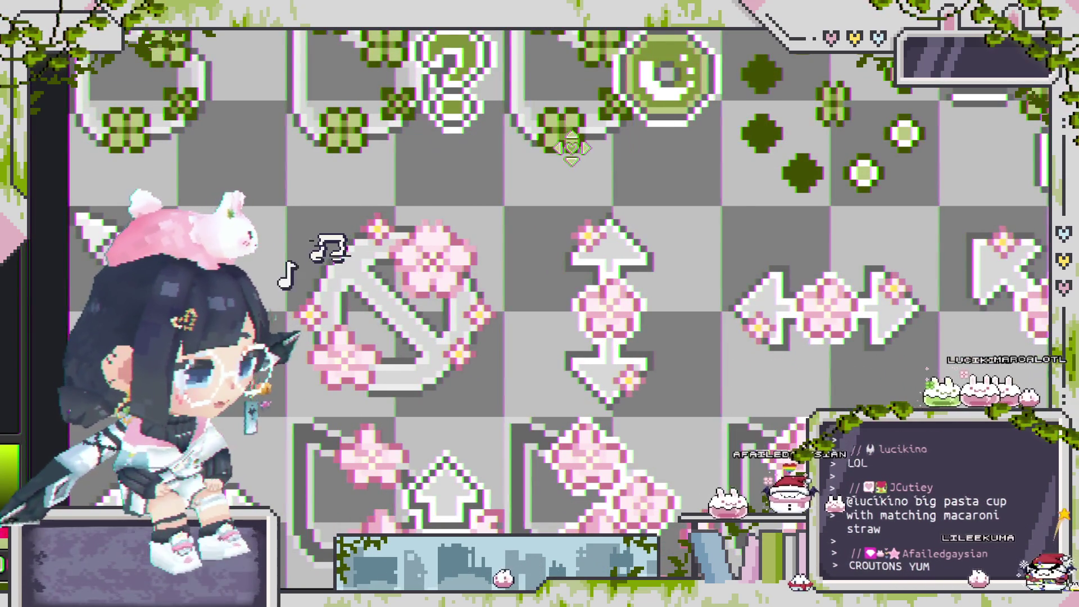
# Show the animation timeline, reveal the lower layers including help, and return to frame 1.
pyautogui.scroll(-2, 527, 226)
pyautogui.press('Tab')
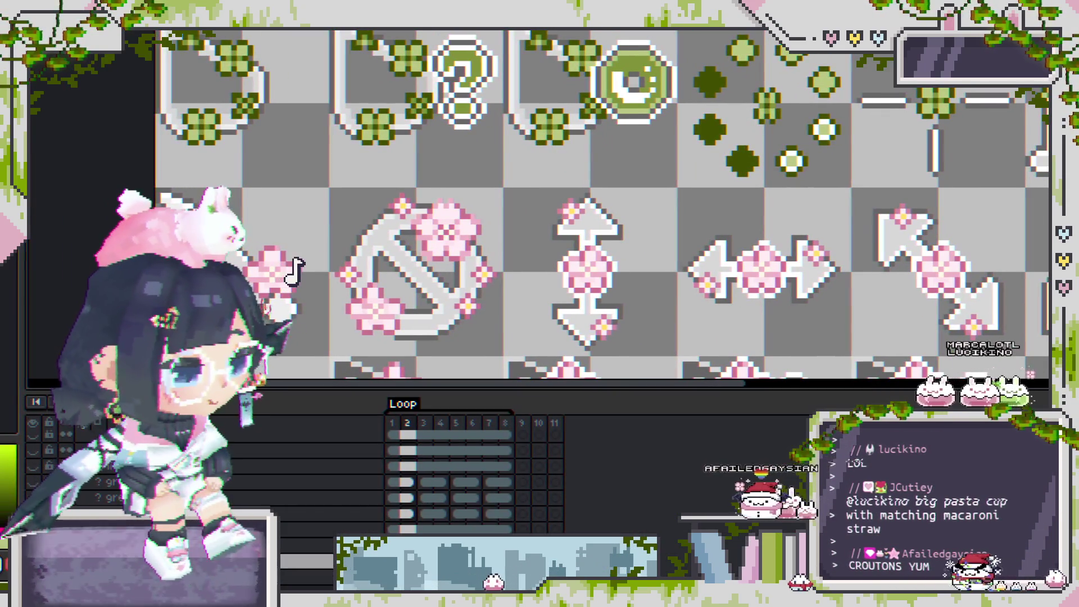
pyautogui.hotkey('alt', 'Down')
pyautogui.press('Left')
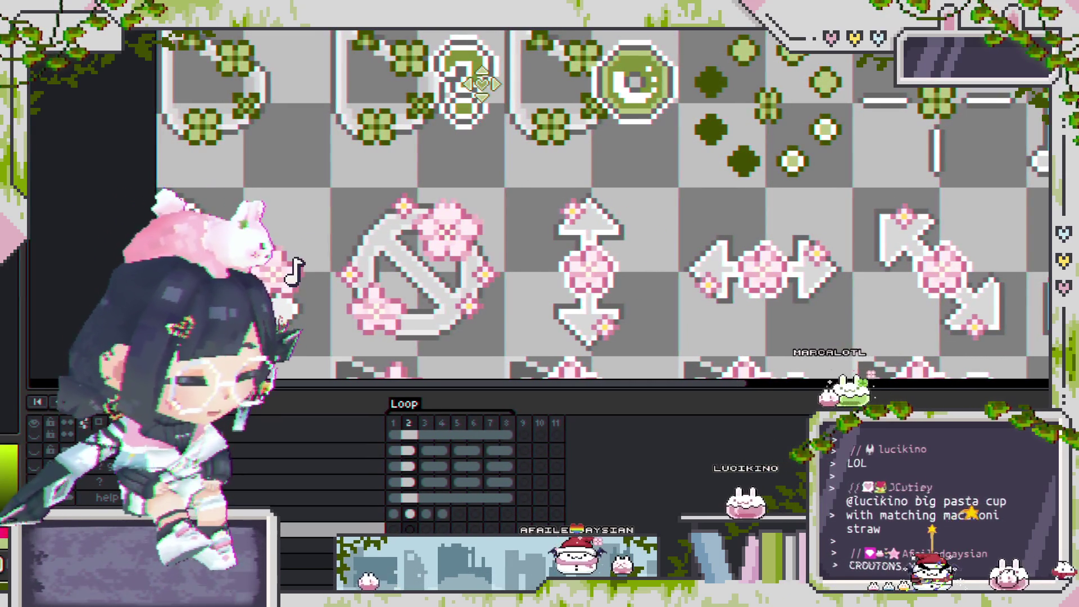
pyautogui.scroll(1, 465, 119)
pyautogui.scroll(1, 492, 153)
pyautogui.moveTo(492, 153); pyautogui.dragTo(524, 137)
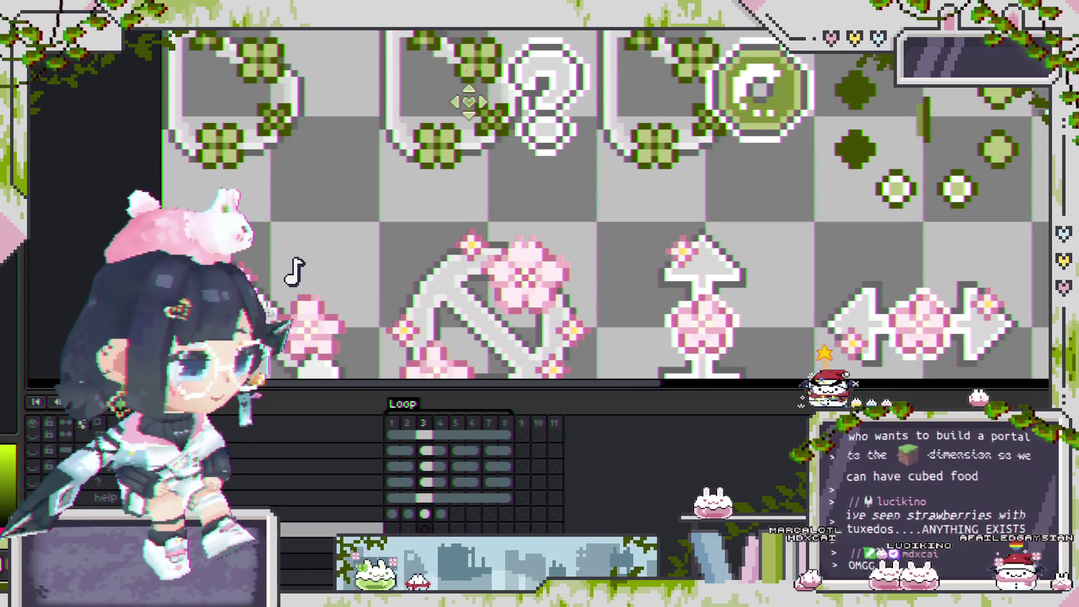
# Drag across the top-row icon area of the sprite sheet.
pyautogui.moveTo(458, 118); pyautogui.dragTo(438, 112)
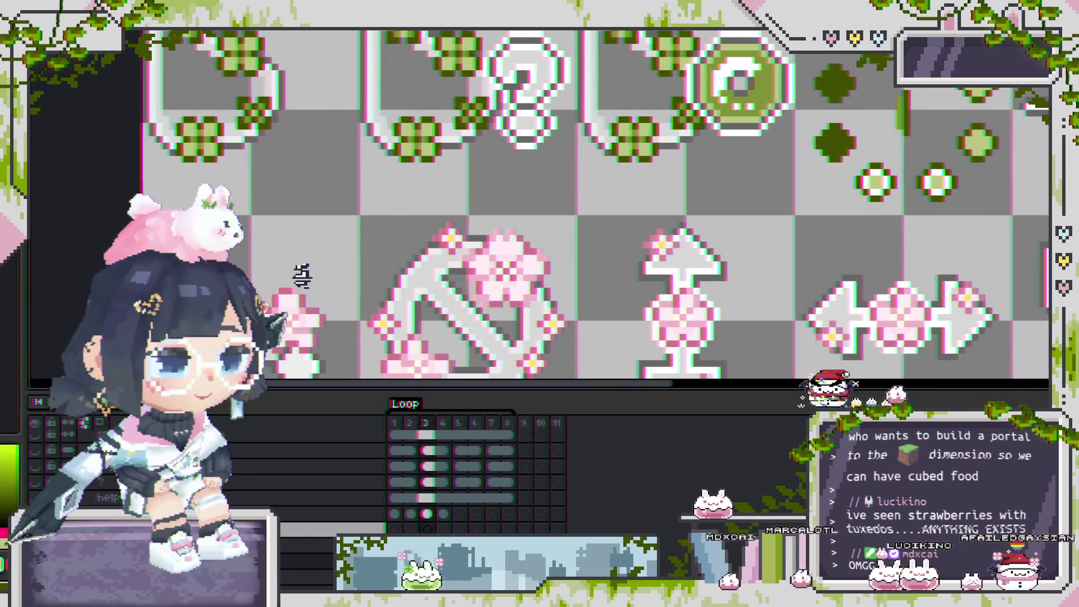
pyautogui.hotkey('ctrl', 'v')
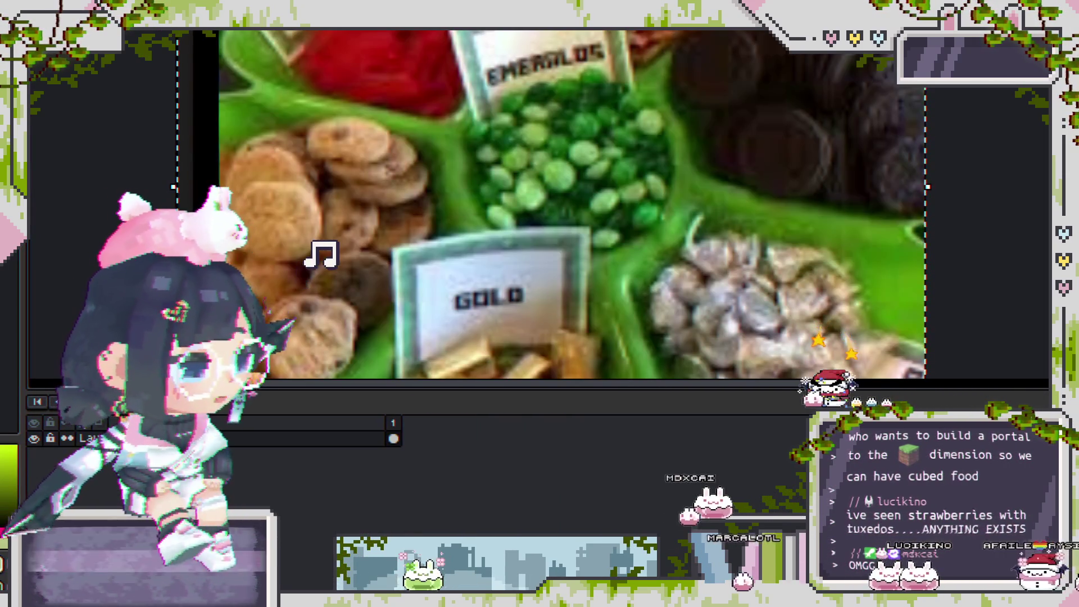
pyautogui.moveTo(466, 190); pyautogui.dragTo(511, 187)
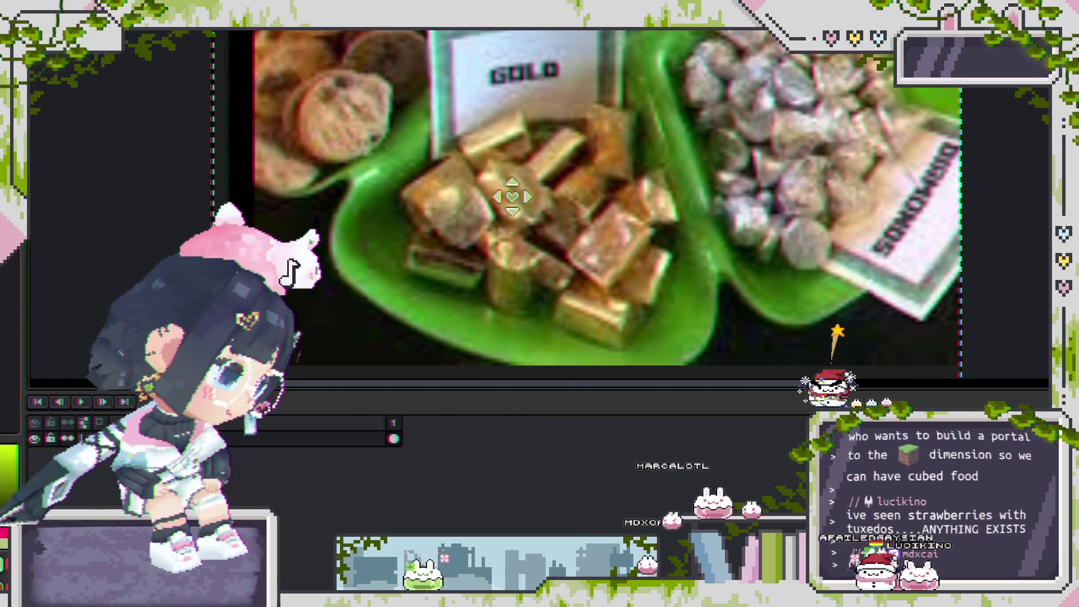
pyautogui.moveTo(512, 186)
pyautogui.mouseDown()
pyautogui.moveTo(552, 324)
pyautogui.moveTo(686, 333)
pyautogui.moveTo(562, 291)
pyautogui.mouseUp()
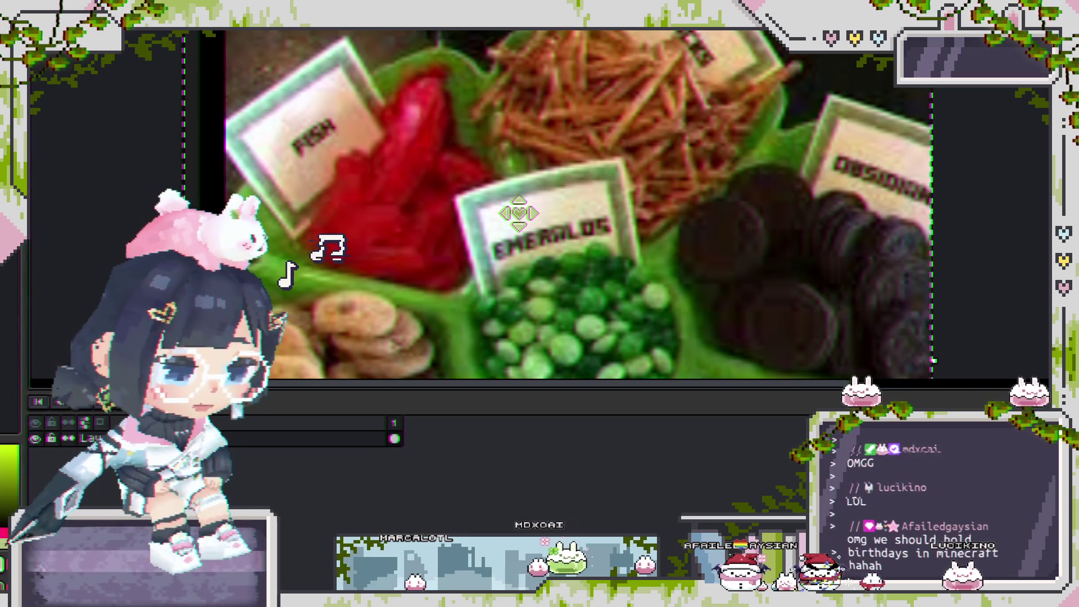
pyautogui.scroll(-2, 494, 241)
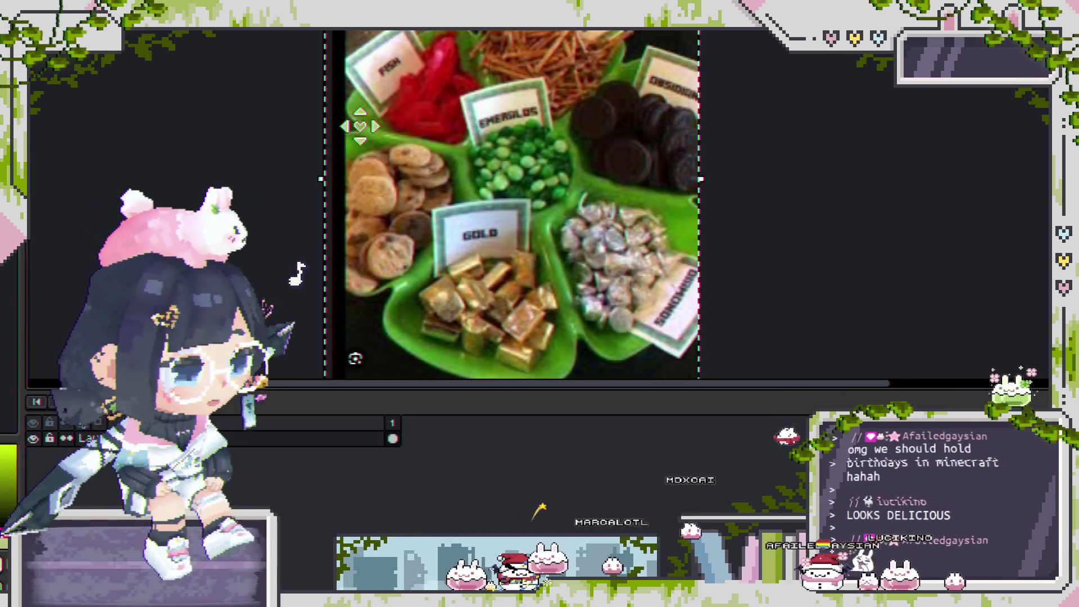
pyautogui.hotkey('ctrl', 'z')
pyautogui.hotkey('ctrl', 'z')
pyautogui.scroll(2, 483, 193)
pyautogui.scroll(2, 506, 185)
pyautogui.scroll(1, 562, 168)
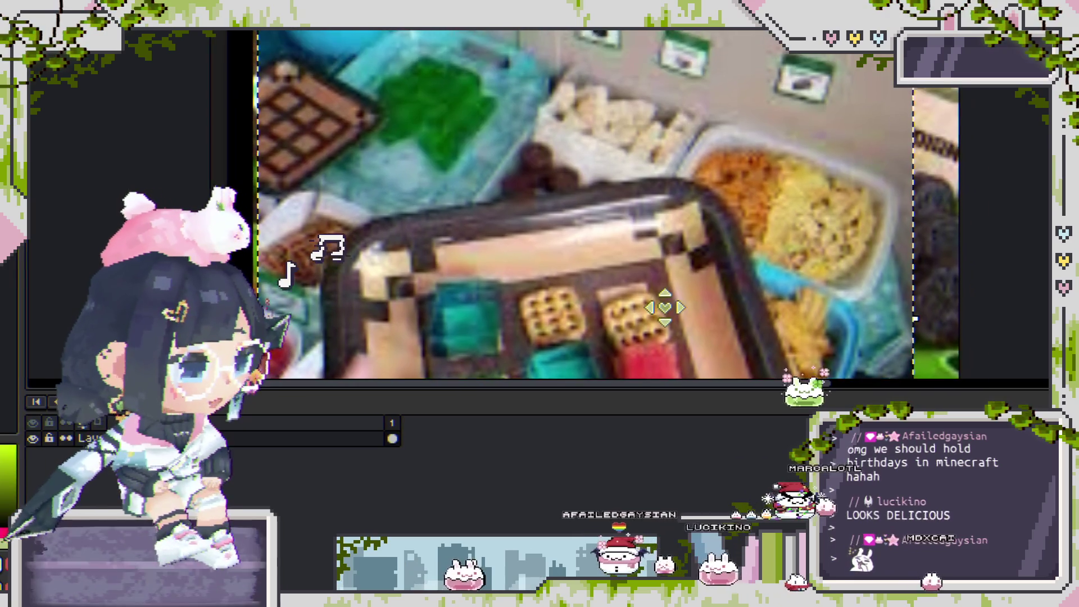
pyautogui.moveTo(665, 301)
pyautogui.mouseDown()
pyautogui.moveTo(861, 364)
pyautogui.moveTo(689, 115)
pyautogui.moveTo(661, 264)
pyautogui.moveTo(650, 209)
pyautogui.mouseUp()
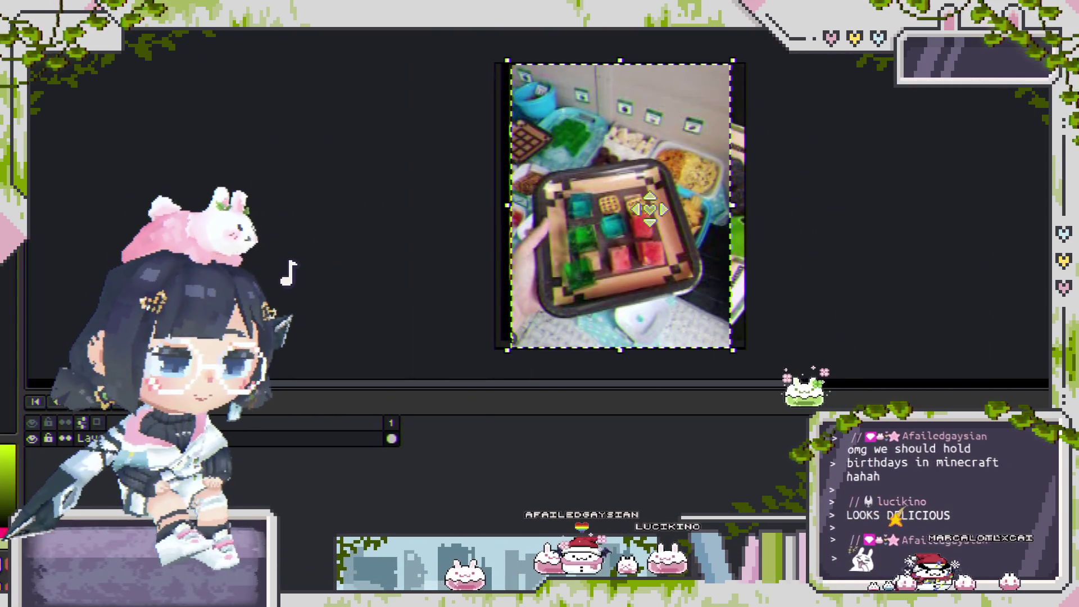
pyautogui.moveTo(501, 64); pyautogui.dragTo(526, 33)
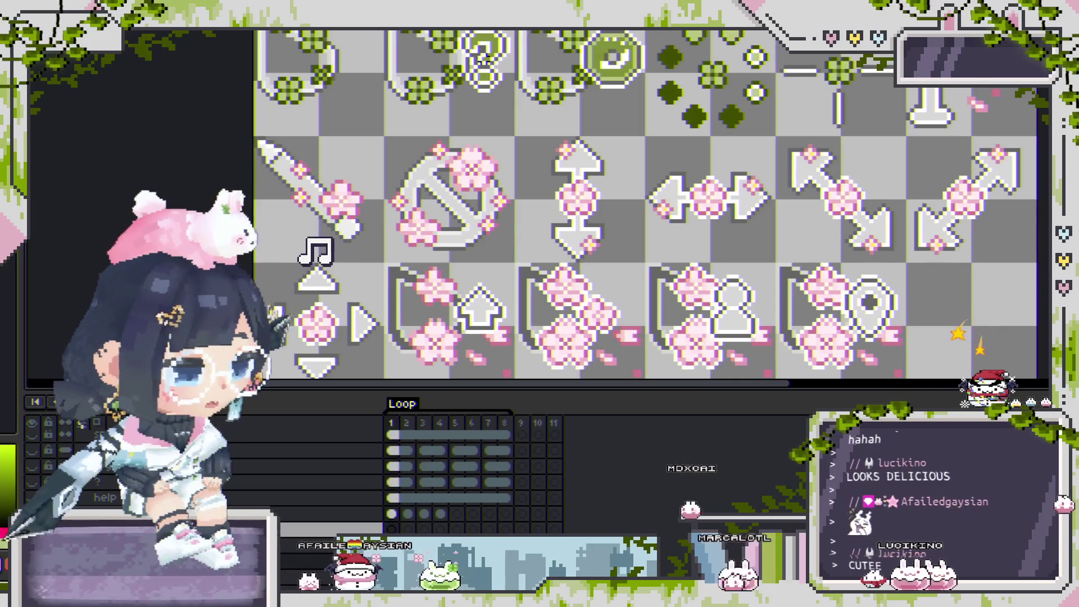
# Duplicate the current layer and zoom around the canvas to inspect the icons.
pyautogui.hotkey('ctrl', 'v')
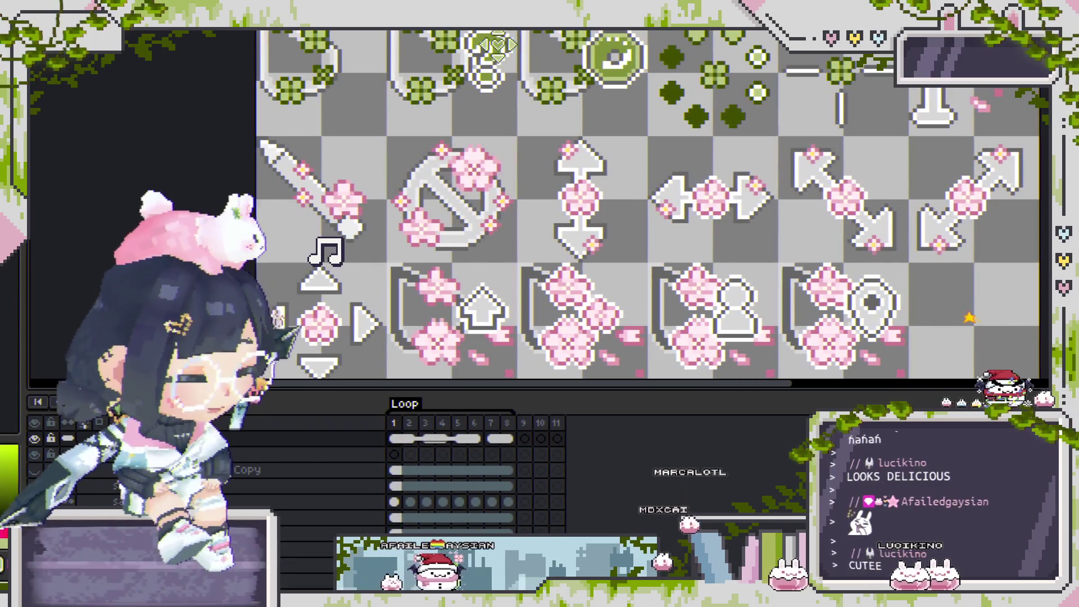
pyautogui.scroll(2, 497, 45)
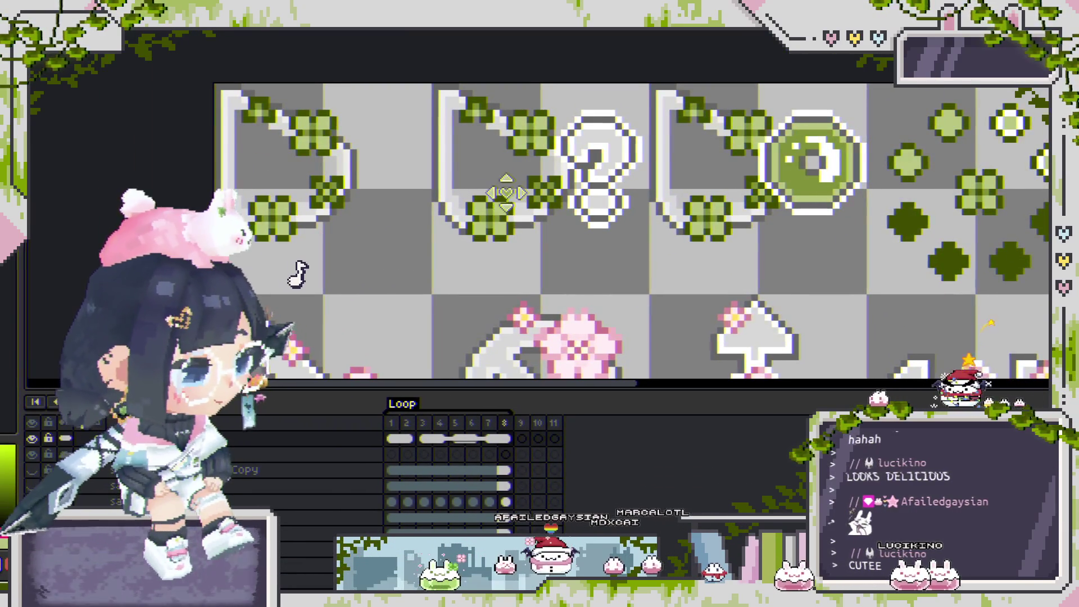
pyautogui.scroll(1, 505, 192)
pyautogui.scroll(1, 534, 212)
pyautogui.scroll(-2, 648, 208)
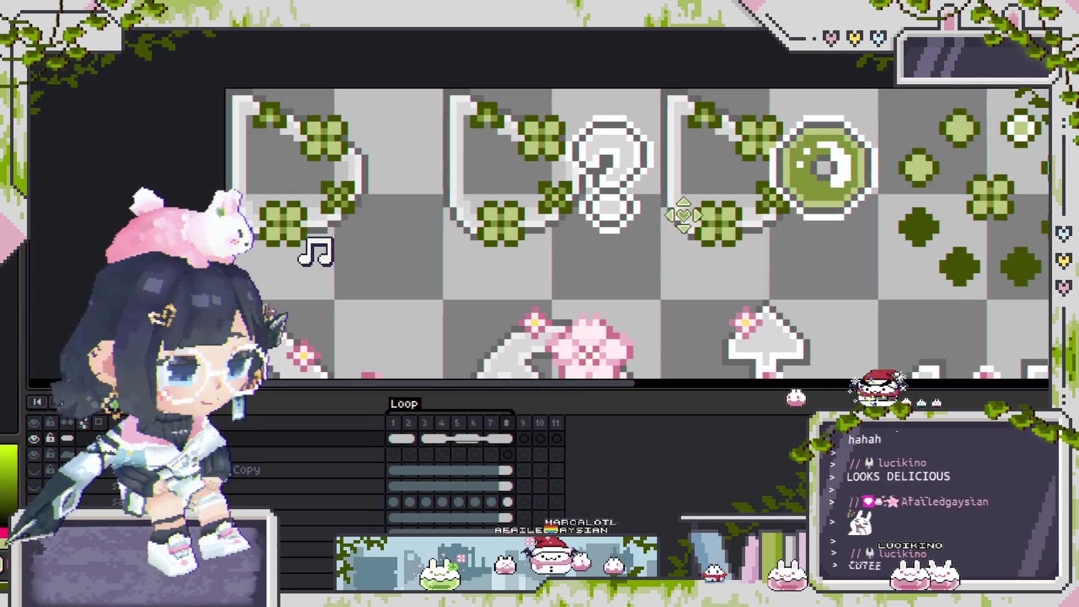
pyautogui.hscroll(3, 647, 208)
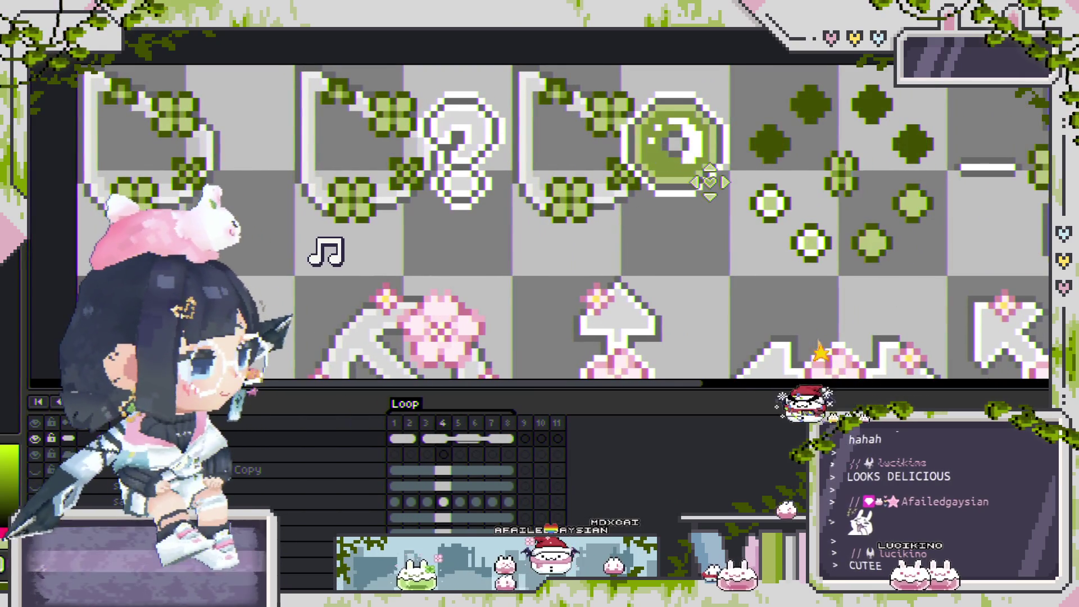
pyautogui.scroll(-2, 710, 182)
pyautogui.hscroll(2, 764, 170)
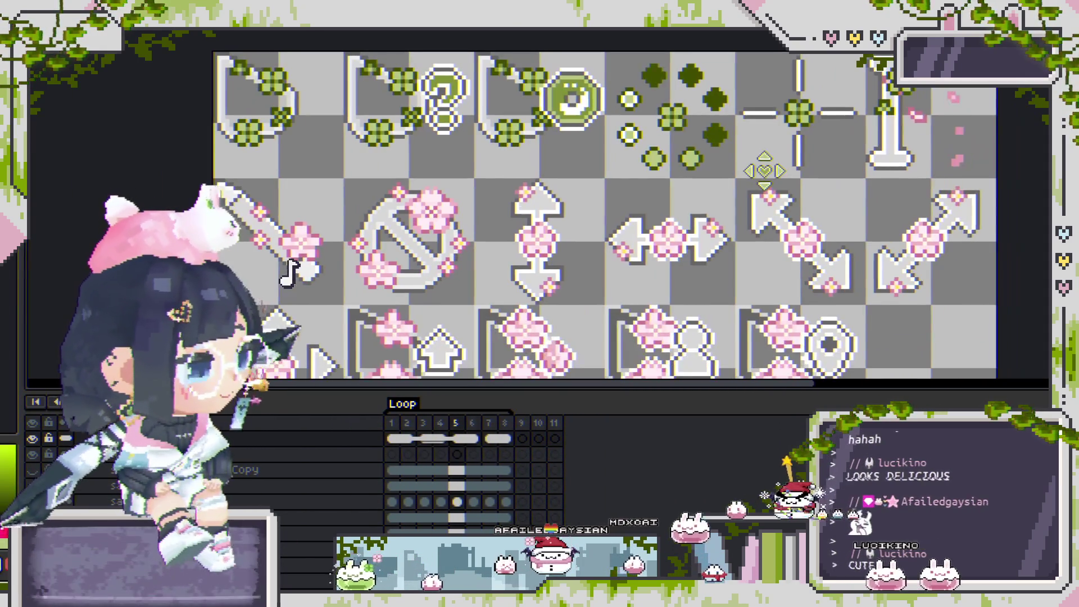
pyautogui.scroll(2, 902, 68)
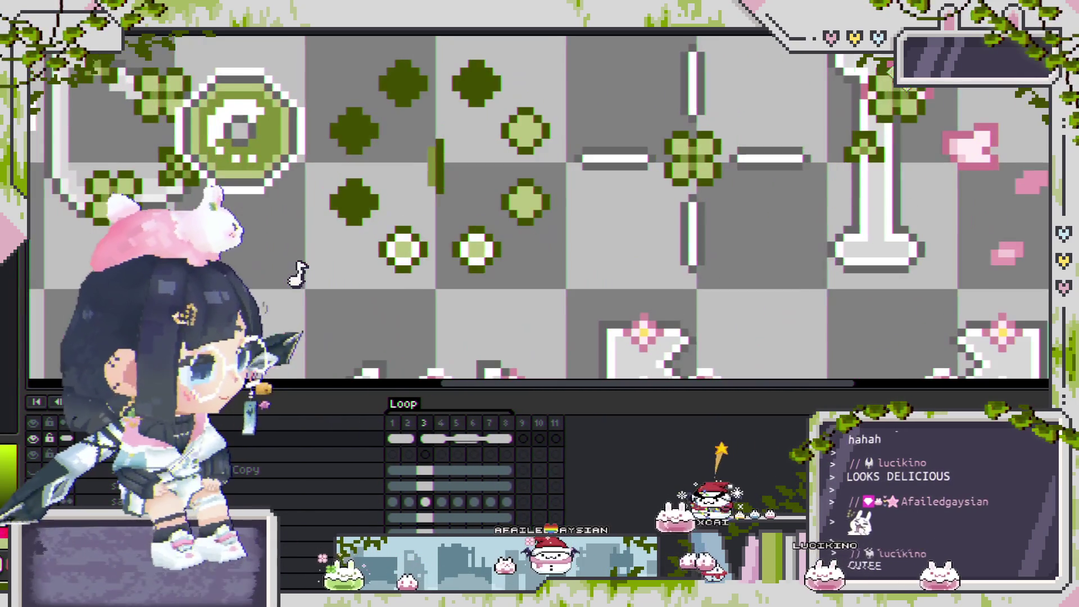
# Select another sprite sheet layer in the timeline and scroll through the view.
pyautogui.click(274, 451)
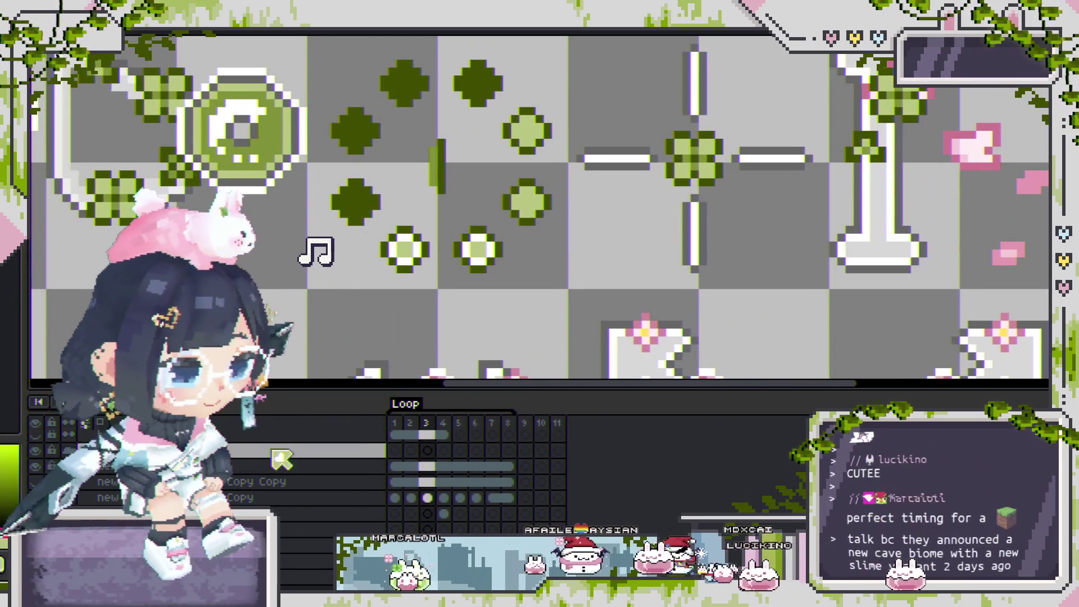
pyautogui.scroll(-1, 309, 466)
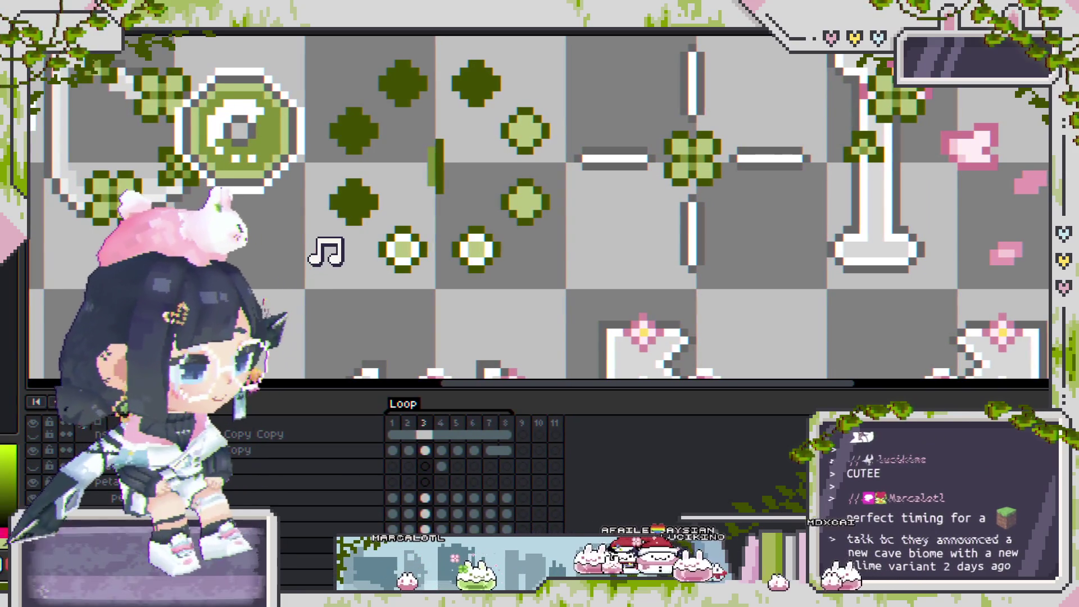
pyautogui.scroll(-2, 309, 467)
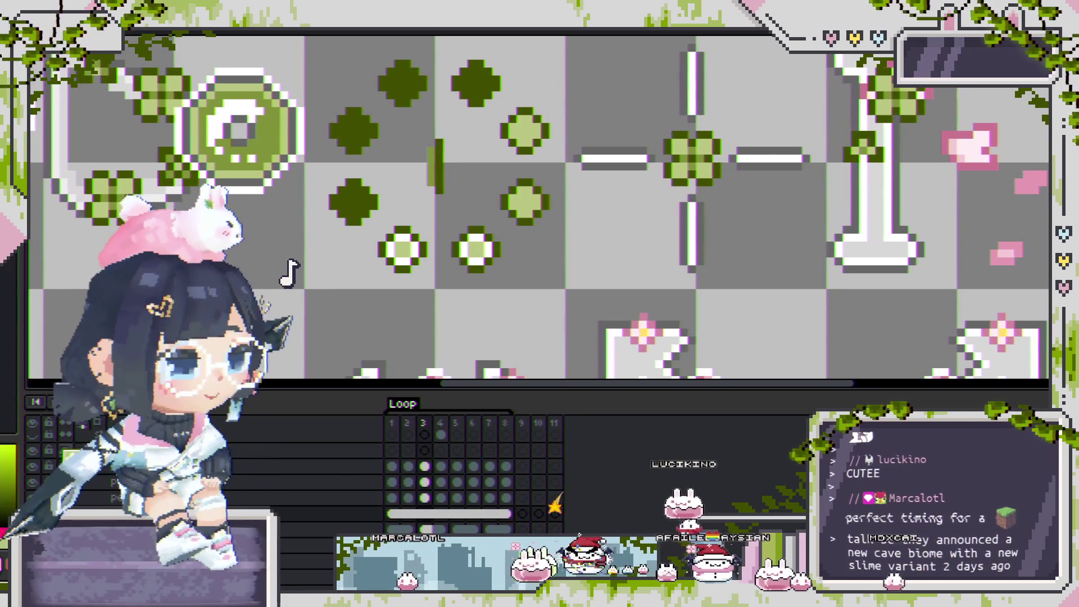
pyautogui.scroll(-1, 290, 274)
pyautogui.scroll(1, 298, 275)
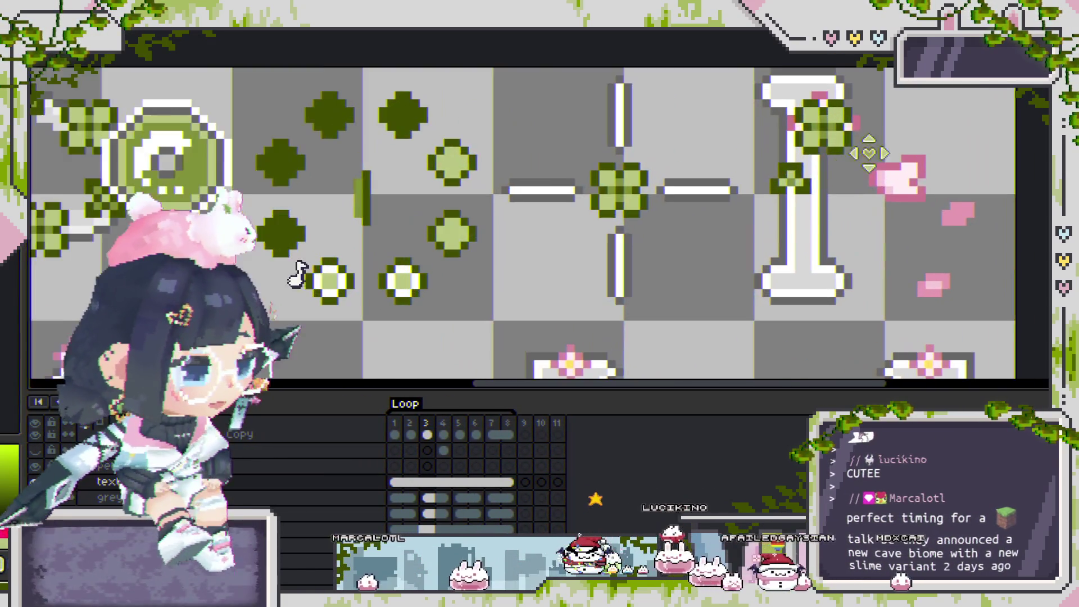
pyautogui.scroll(-1, 298, 274)
pyautogui.scroll(-1, 321, 248)
pyautogui.scroll(1, 324, 245)
pyautogui.scroll(1, 300, 270)
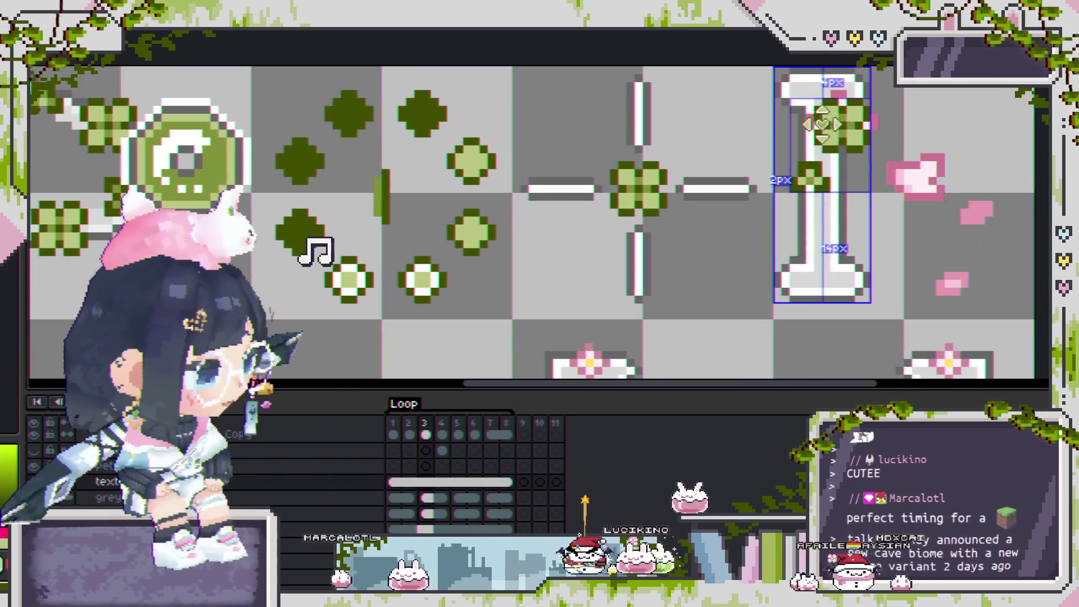
pyautogui.scroll(3, 317, 253)
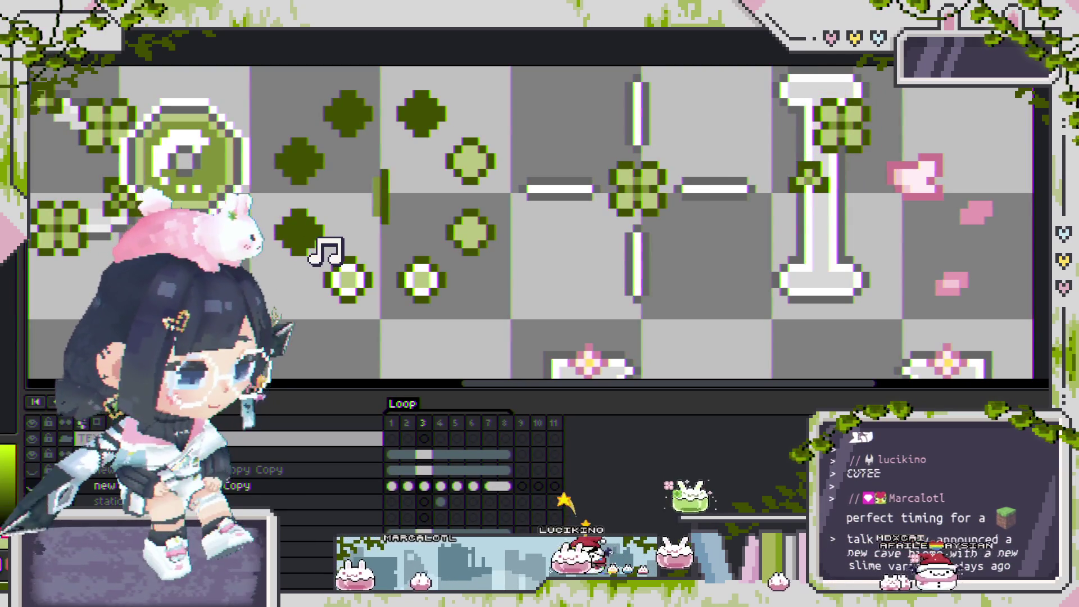
pyautogui.scroll(-3, 326, 253)
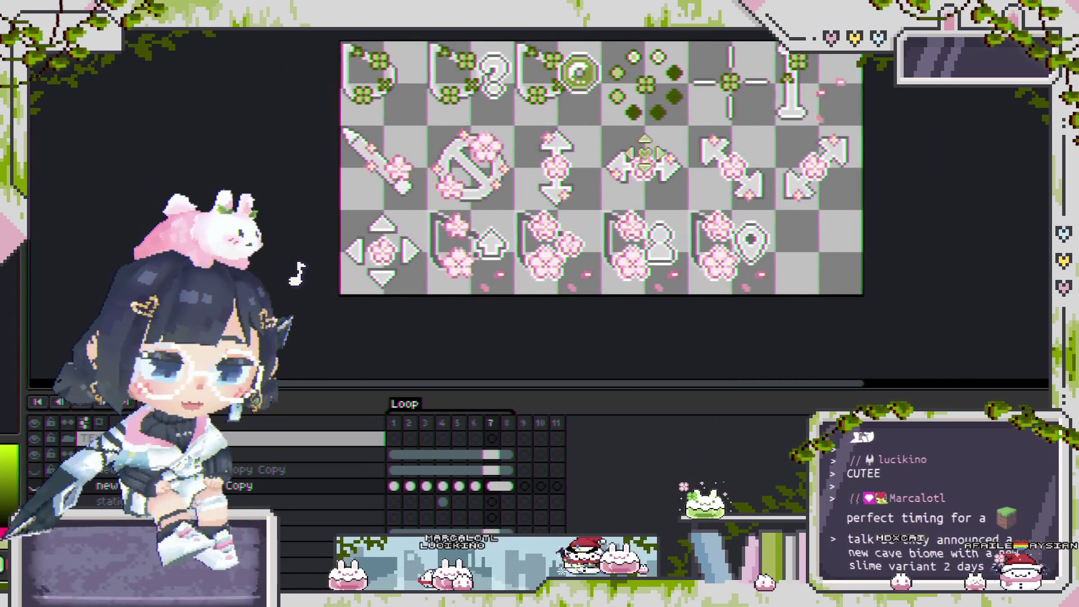
pyautogui.scroll(2, 624, 169)
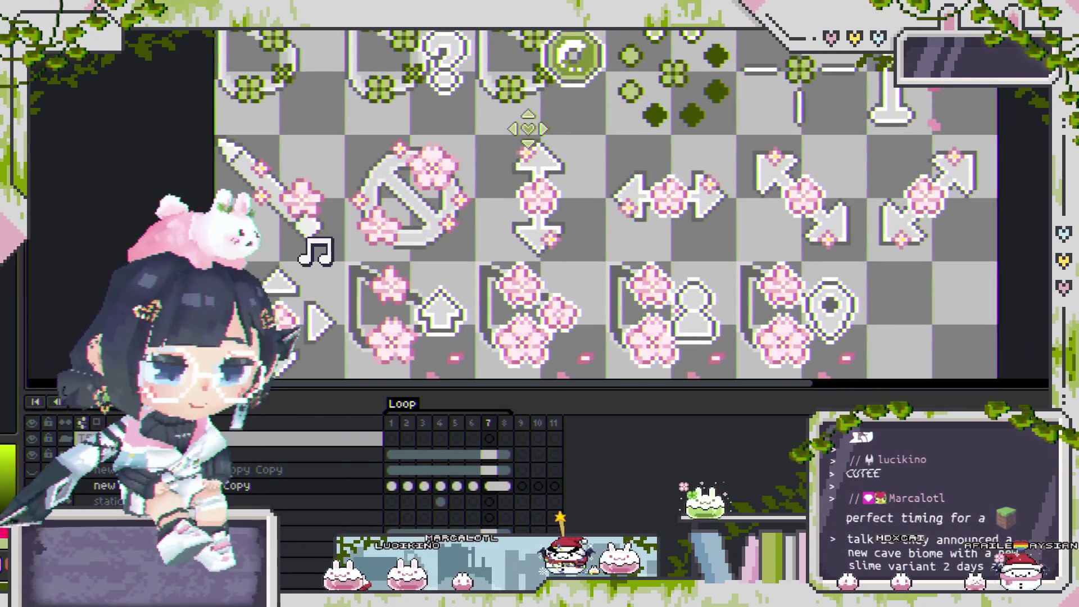
pyautogui.scroll(-1, 614, 56)
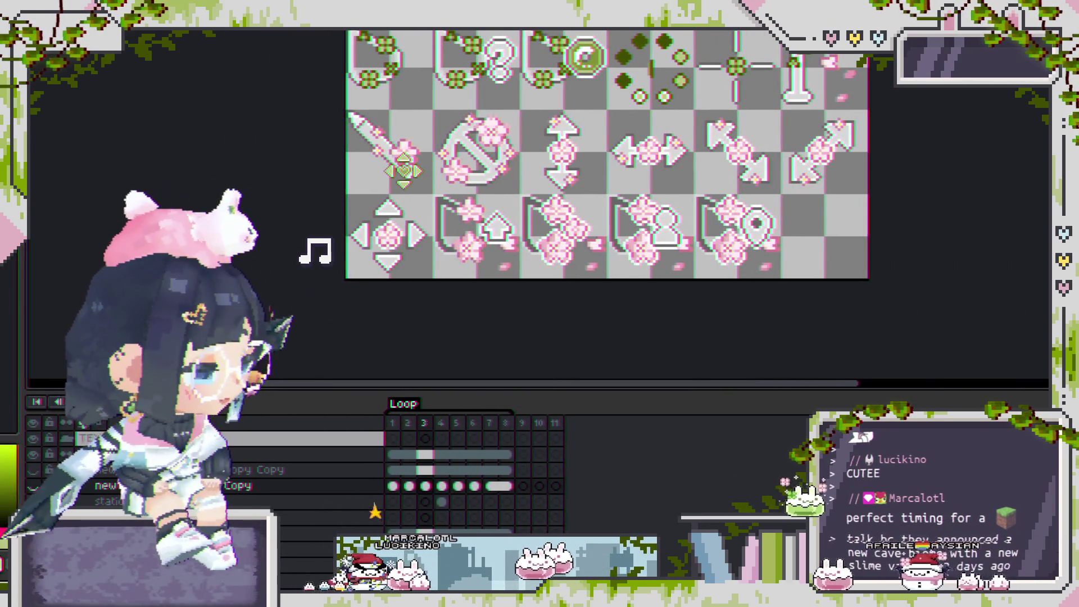
pyautogui.scroll(1, 536, 169)
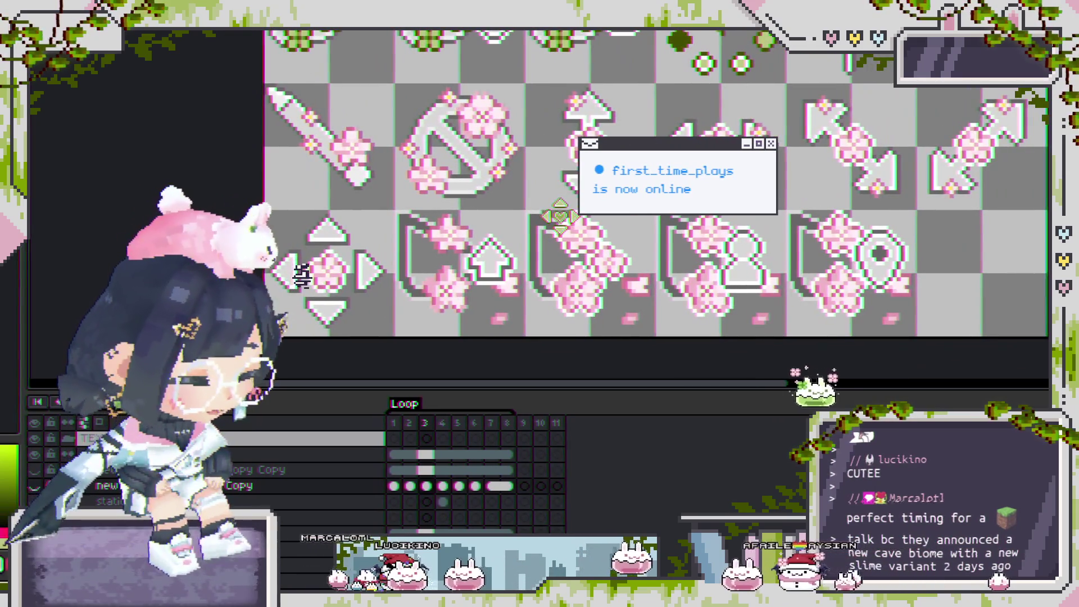
pyautogui.moveTo(560, 216)
pyautogui.mouseDown()
pyautogui.moveTo(579, 233)
pyautogui.moveTo(557, 212)
pyautogui.mouseUp()
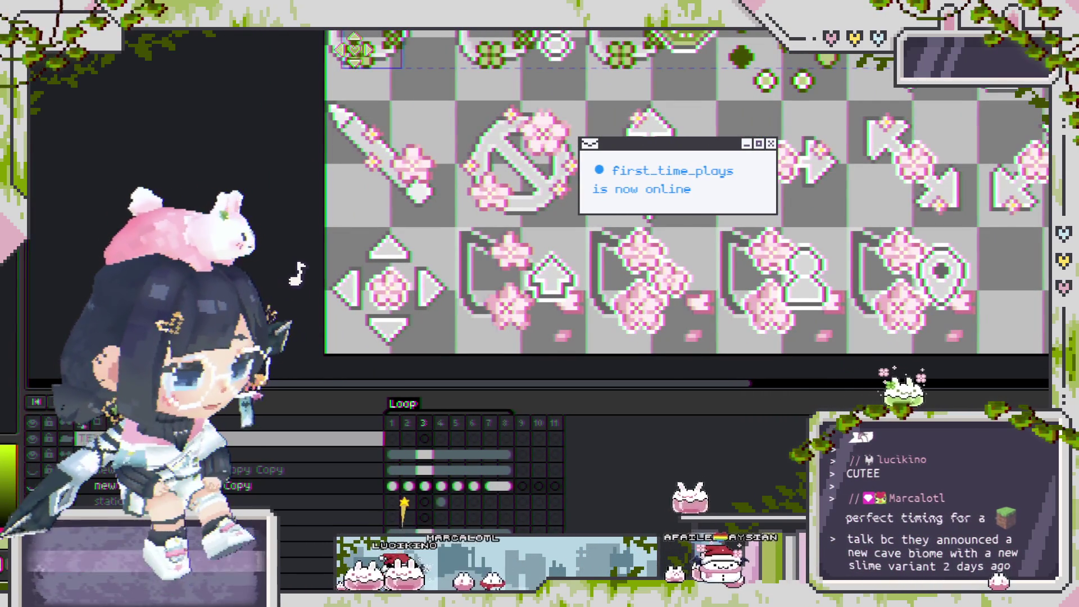
pyautogui.click(354, 50)
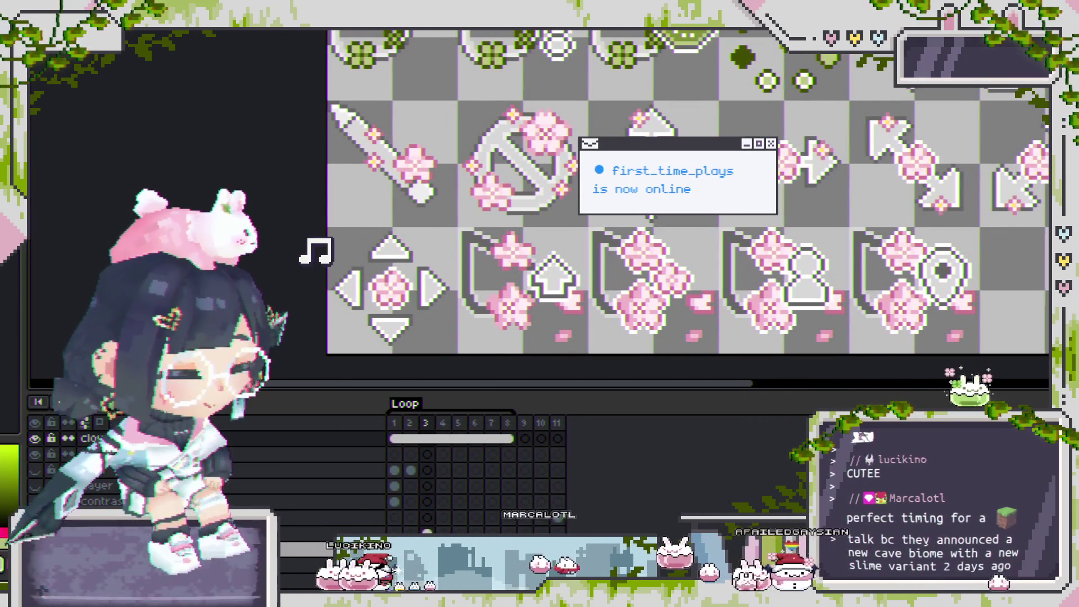
# Duplicate the whole clover layer with its cels, then select the LOADING layer.
pyautogui.hotkey('ctrl', 'j')
pyautogui.click(90, 438)
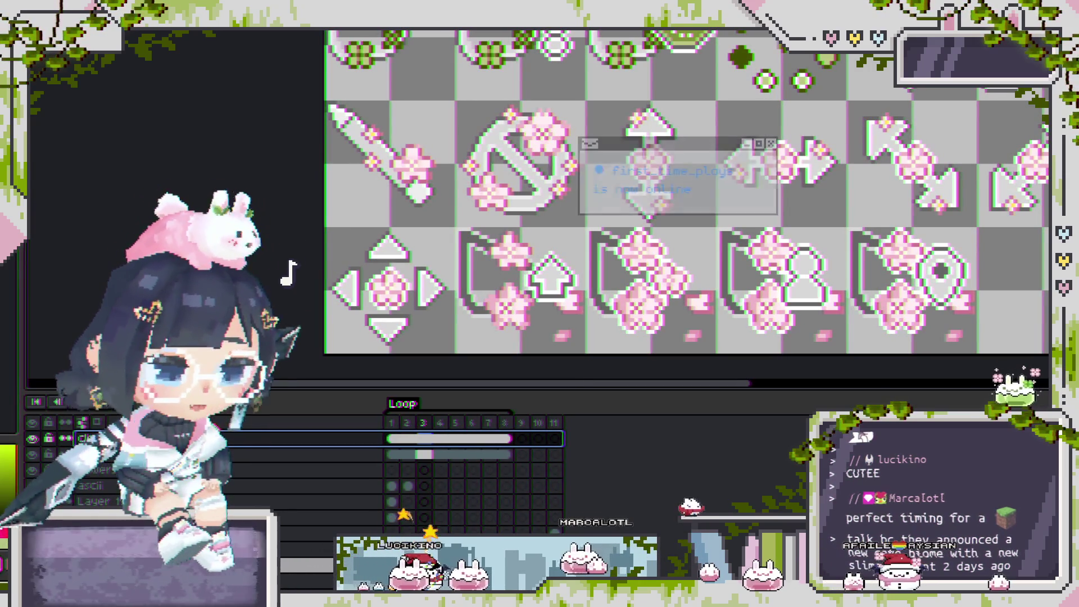
pyautogui.hotkey('ctrl', 'j')
pyautogui.hotkey('ctrl', 'j')
pyautogui.hotkey('ctrl', 'j')
pyautogui.hotkey('ctrl', 'j')
pyautogui.hotkey('ctrl', 'j')
pyautogui.hotkey('ctrl', 'j')
pyautogui.hotkey('ctrl', 'j')
pyautogui.hotkey('ctrl', 'j')
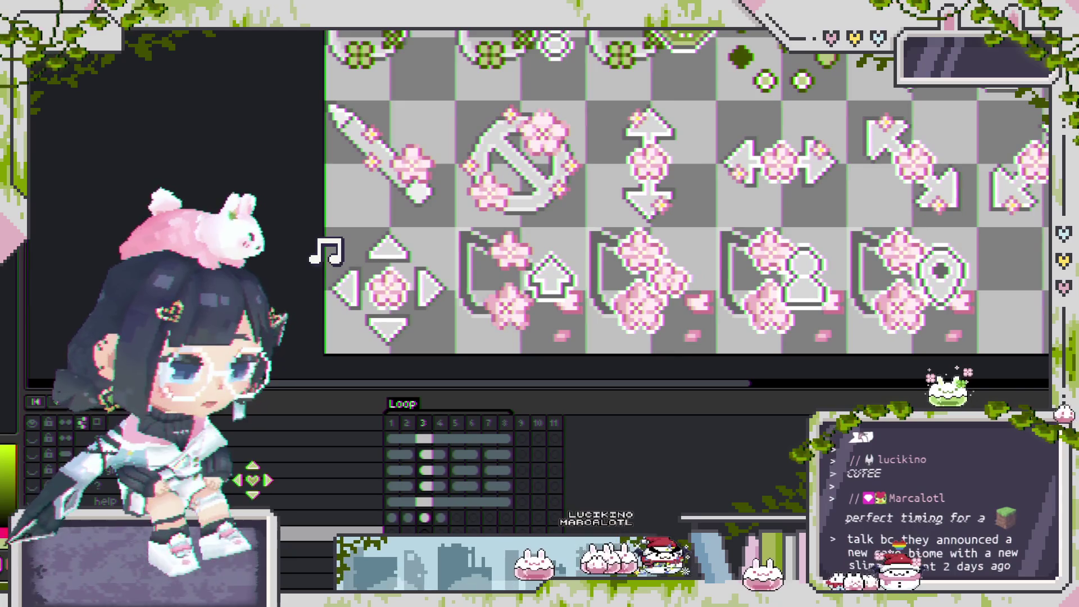
pyautogui.click(252, 481)
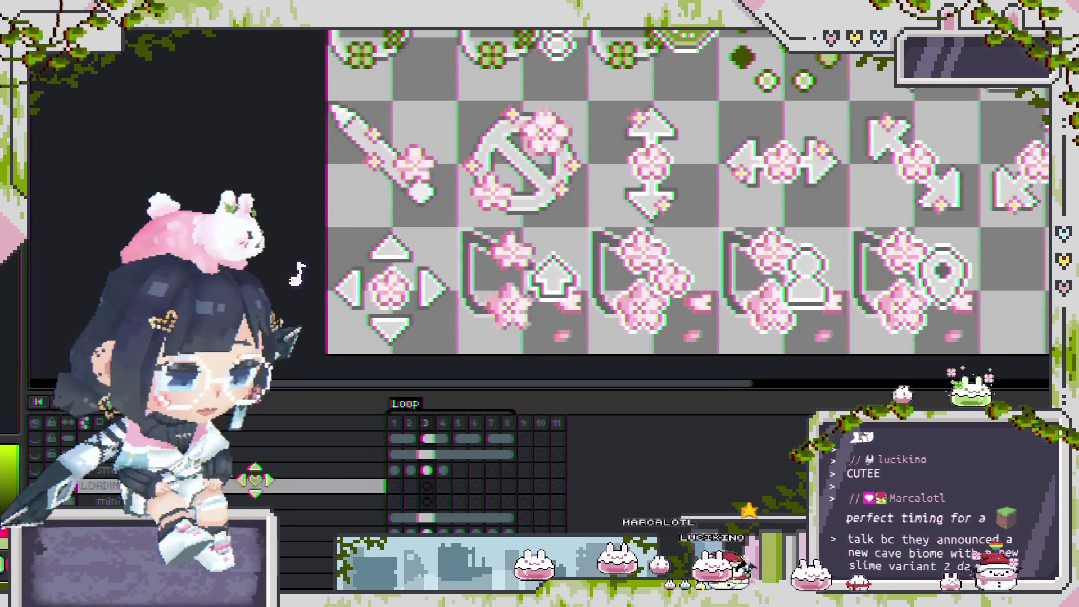
# Scroll through the timeline layers and select the green clover layer for editing.
pyautogui.scroll(-3, 254, 483)
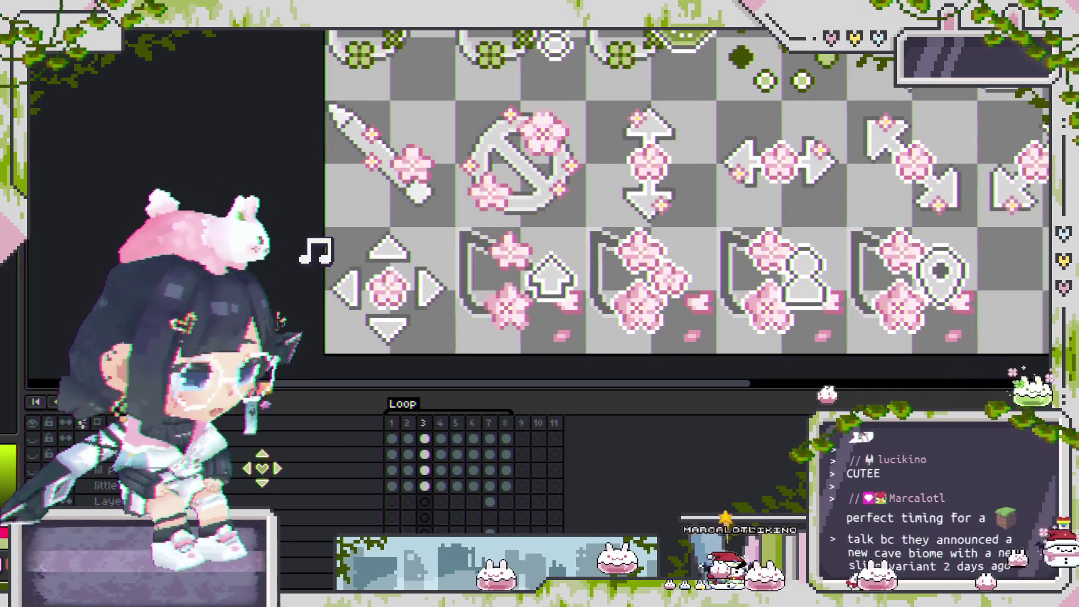
pyautogui.scroll(-2, 269, 472)
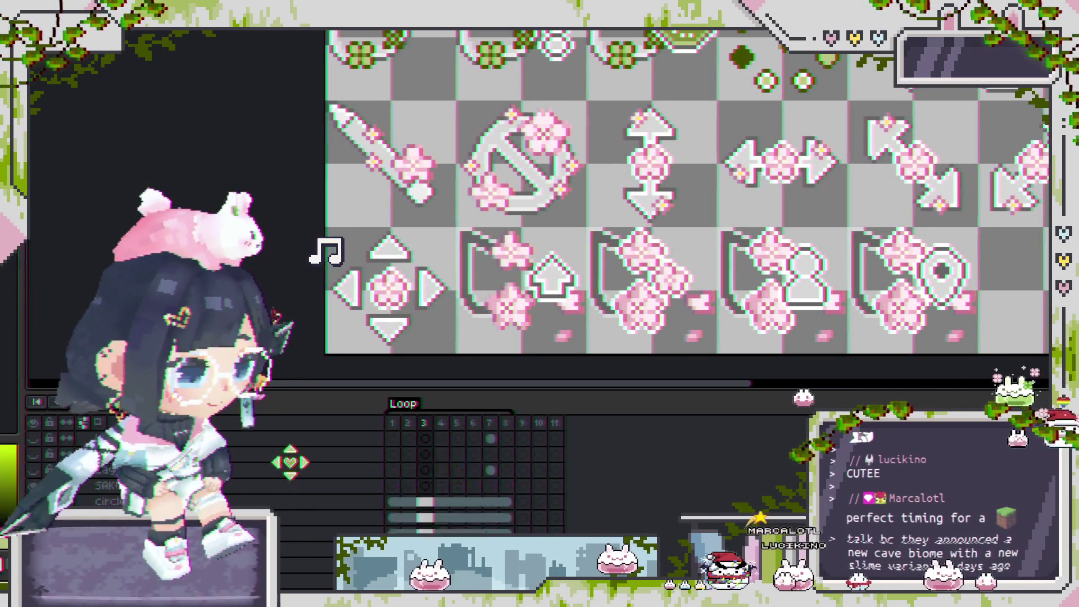
pyautogui.scroll(2, 298, 462)
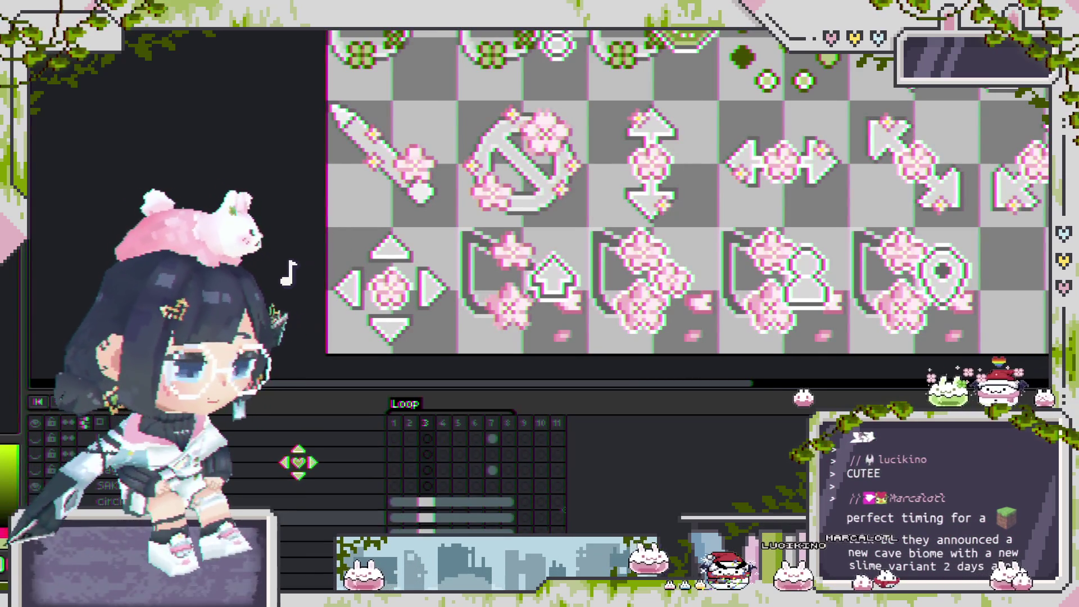
pyautogui.scroll(3, 301, 457)
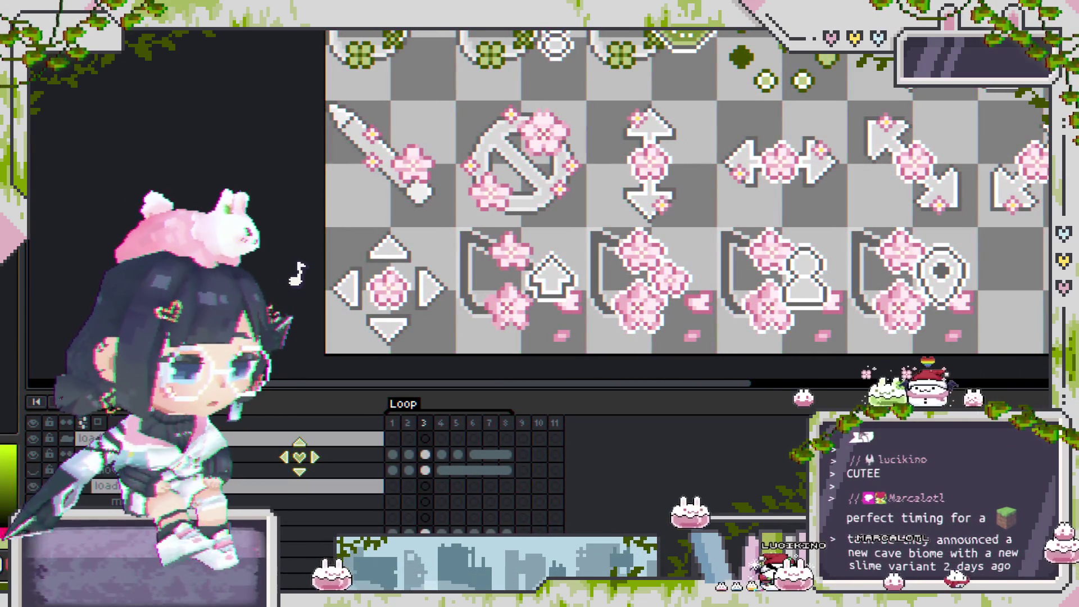
pyautogui.scroll(1, 298, 457)
pyautogui.scroll(1, 301, 457)
pyautogui.scroll(1, 302, 458)
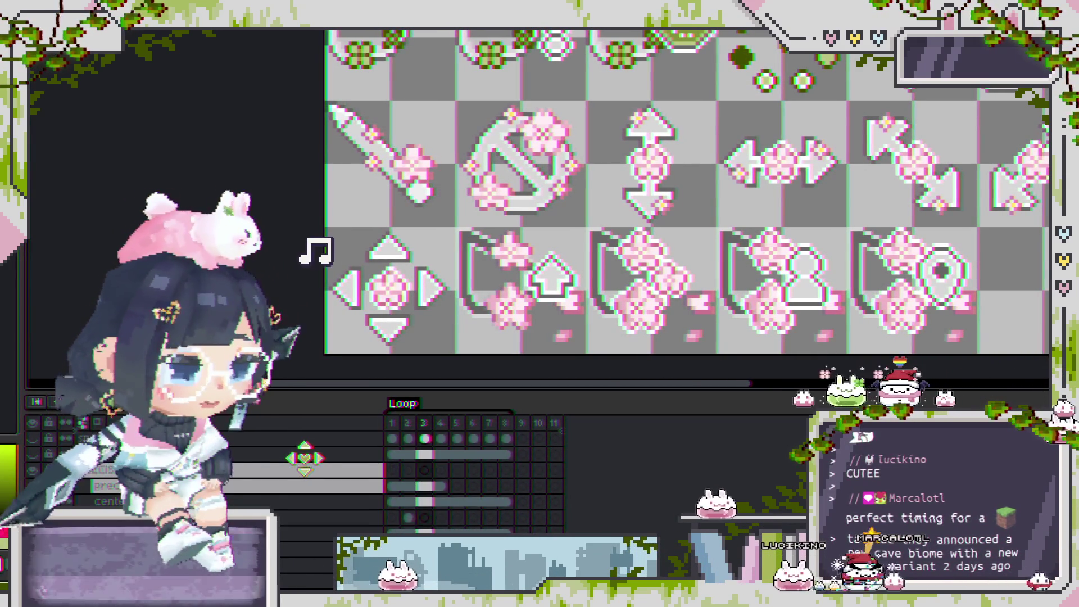
pyautogui.scroll(2, 304, 459)
pyautogui.scroll(1, 304, 458)
pyautogui.scroll(1, 309, 457)
pyautogui.scroll(1, 310, 457)
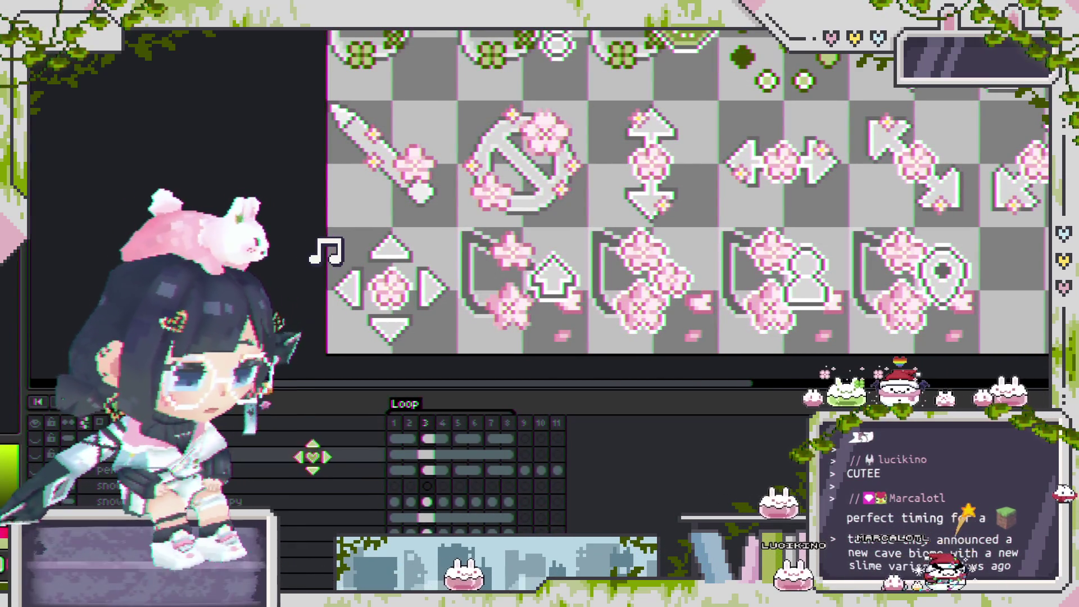
pyautogui.scroll(1, 312, 457)
pyautogui.click(317, 455)
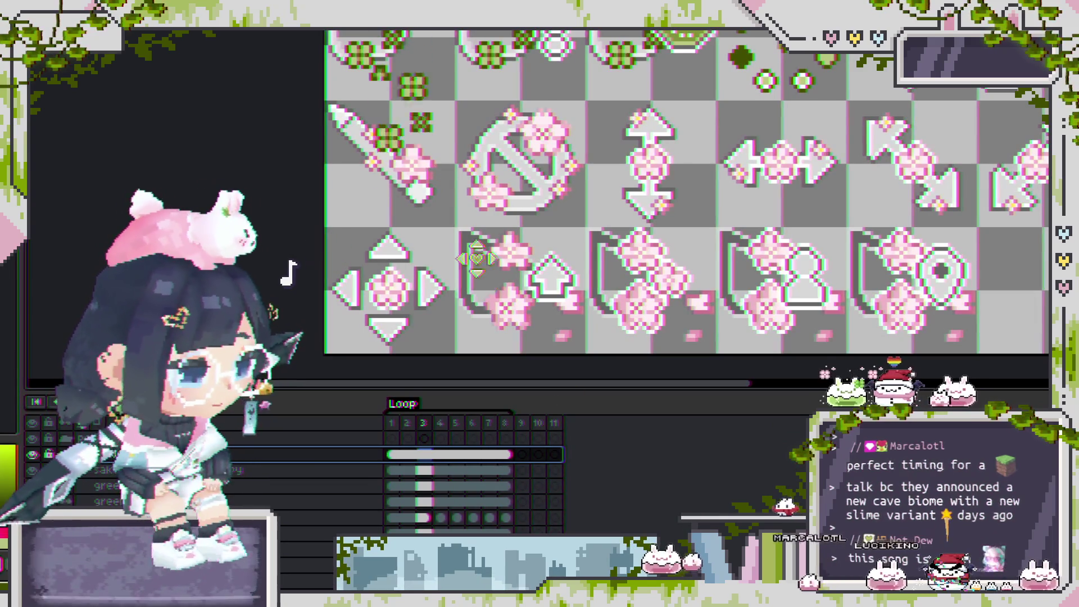
# Move the clovers onto the sword, remove the stray lower one, and arrange them along the blade.
pyautogui.scroll(2, 433, 181)
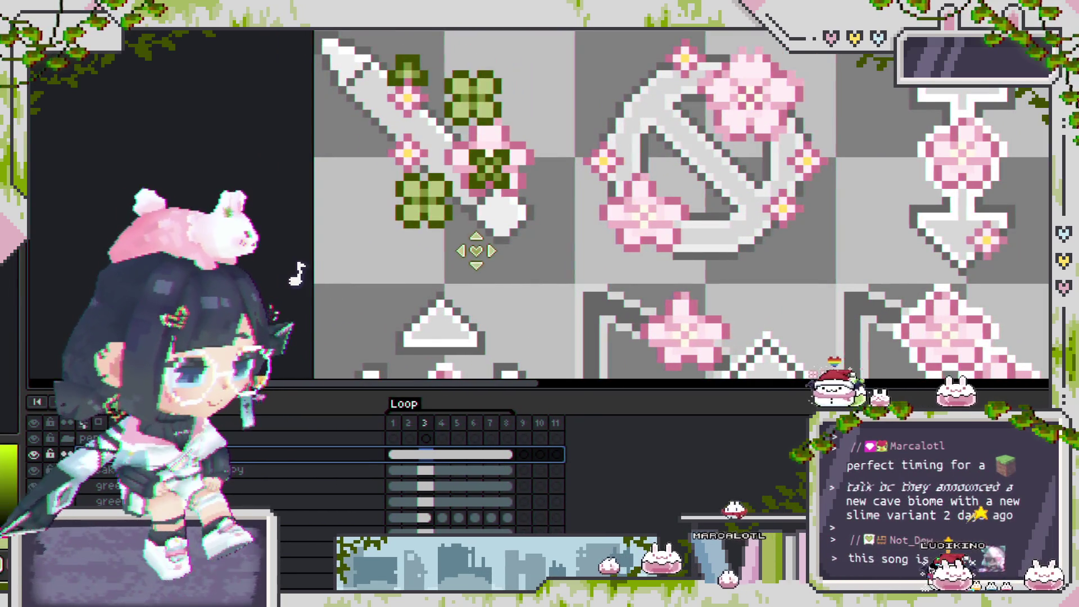
pyautogui.moveTo(449, 268); pyautogui.dragTo(500, 302)
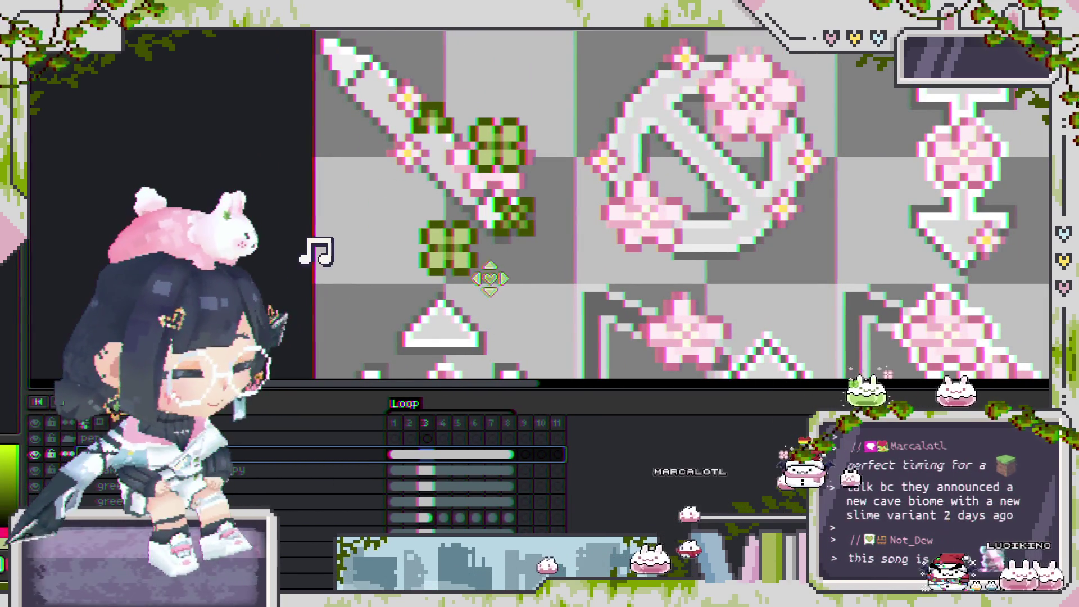
pyautogui.hotkey('ctrl', 'z')
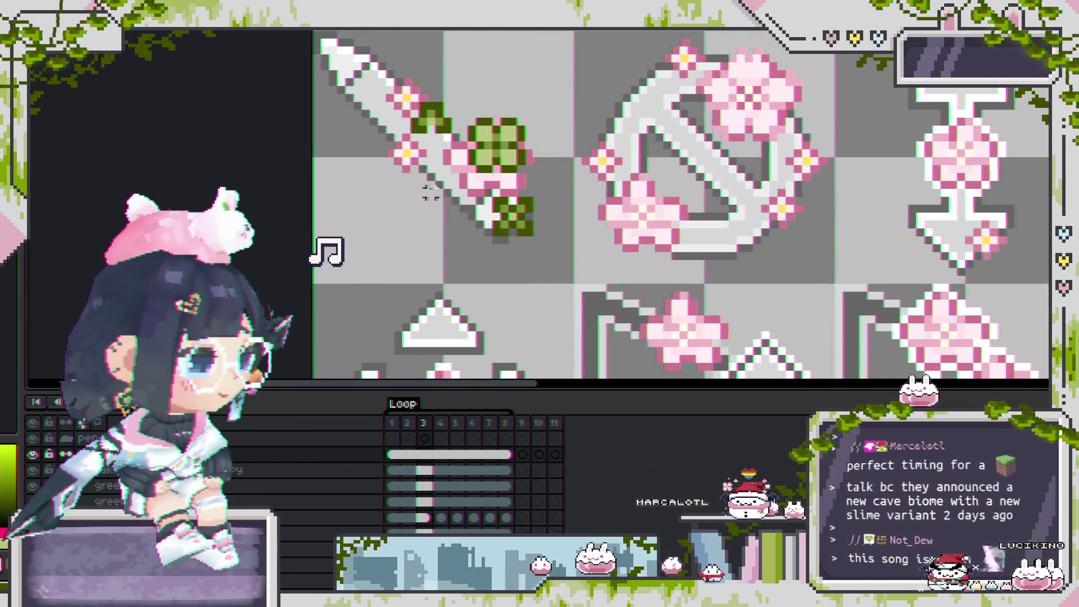
pyautogui.scroll(1, 431, 208)
pyautogui.moveTo(511, 179)
pyautogui.mouseDown()
pyautogui.moveTo(502, 169)
pyautogui.moveTo(493, 280)
pyautogui.moveTo(562, 135)
pyautogui.mouseUp()
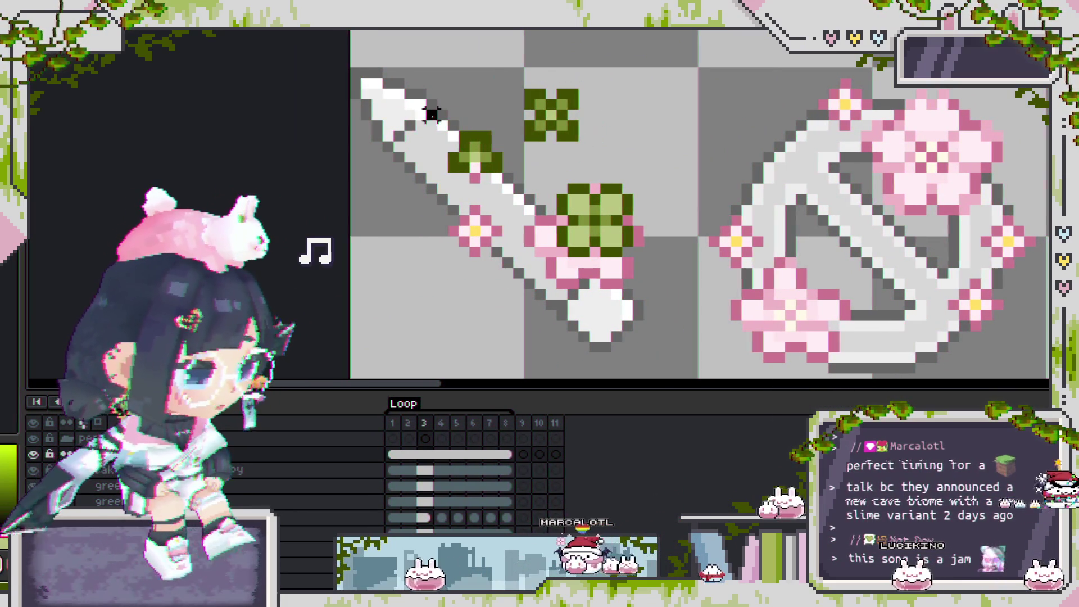
pyautogui.moveTo(470, 151); pyautogui.dragTo(475, 245)
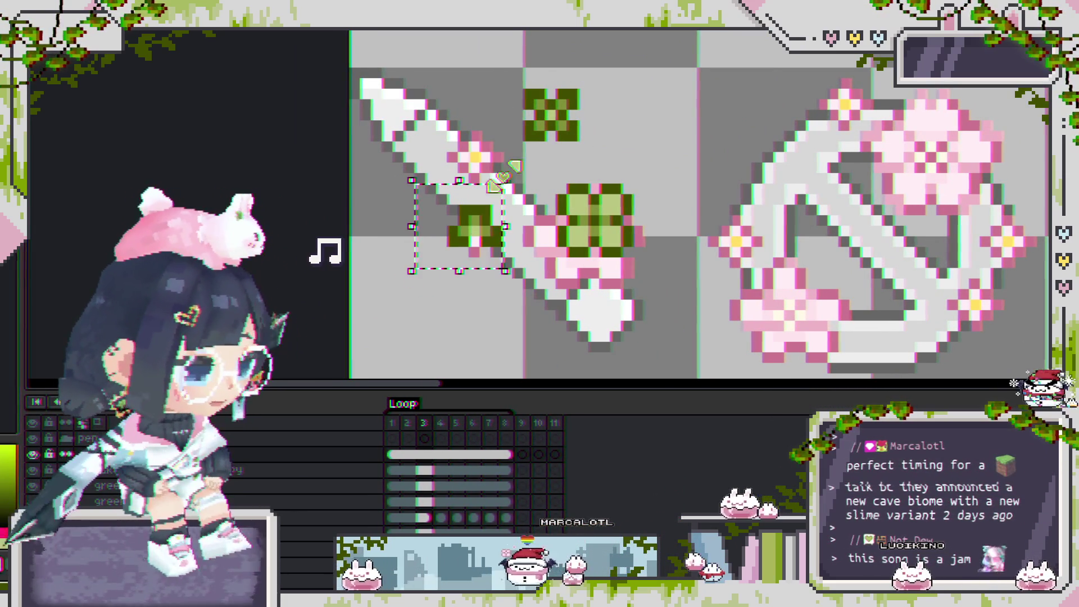
pyautogui.moveTo(482, 68)
pyautogui.mouseDown()
pyautogui.moveTo(606, 149)
pyautogui.moveTo(529, 168)
pyautogui.moveTo(649, 292)
pyautogui.mouseUp()
pyautogui.moveTo(614, 249); pyautogui.dragTo(602, 268)
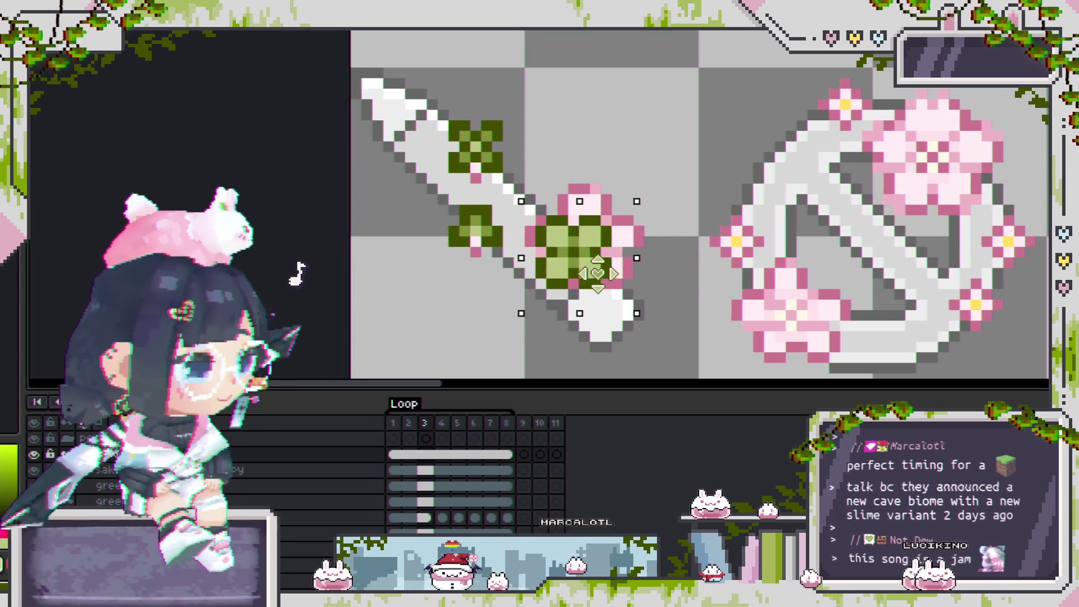
pyautogui.scroll(-1, 598, 262)
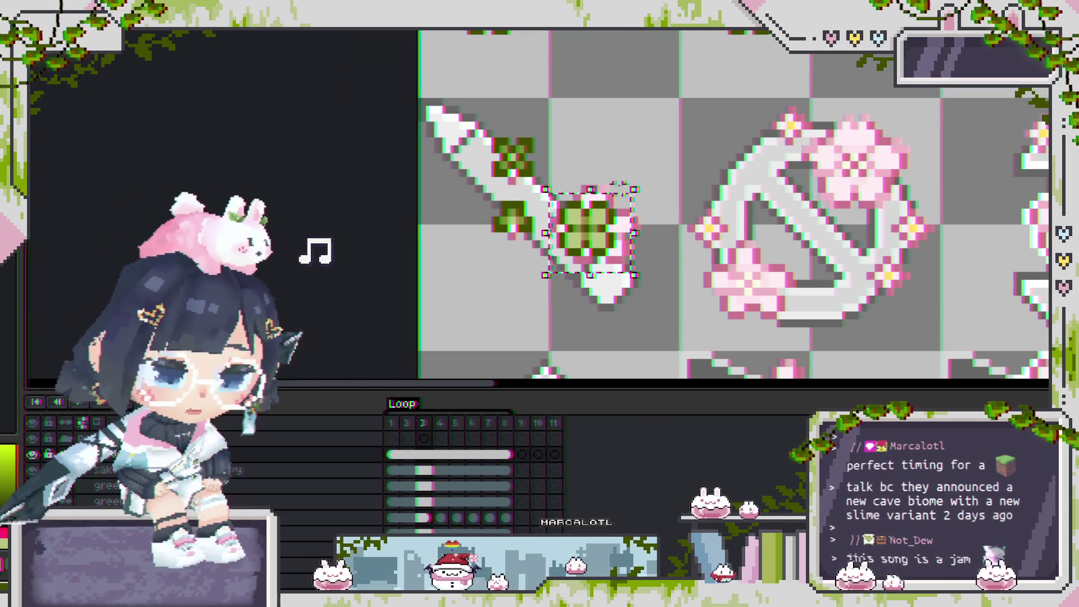
pyautogui.click(650, 253)
# Pick the upper clover's layer and shift that clover slightly up-right on the blade.
pyautogui.click(112, 469)
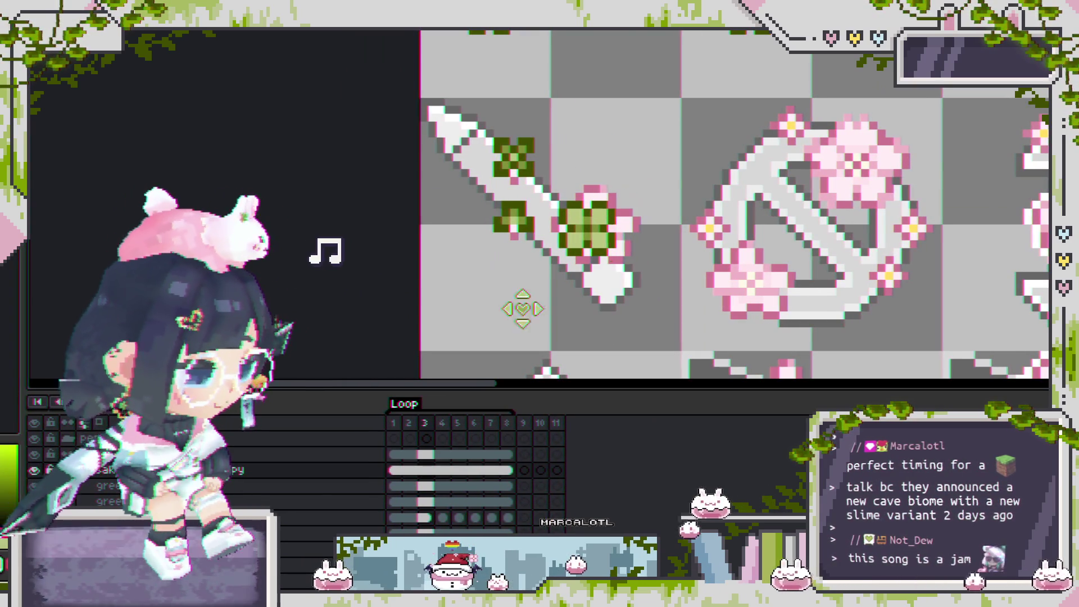
pyautogui.click(169, 470)
pyautogui.scroll(-1, 434, 268)
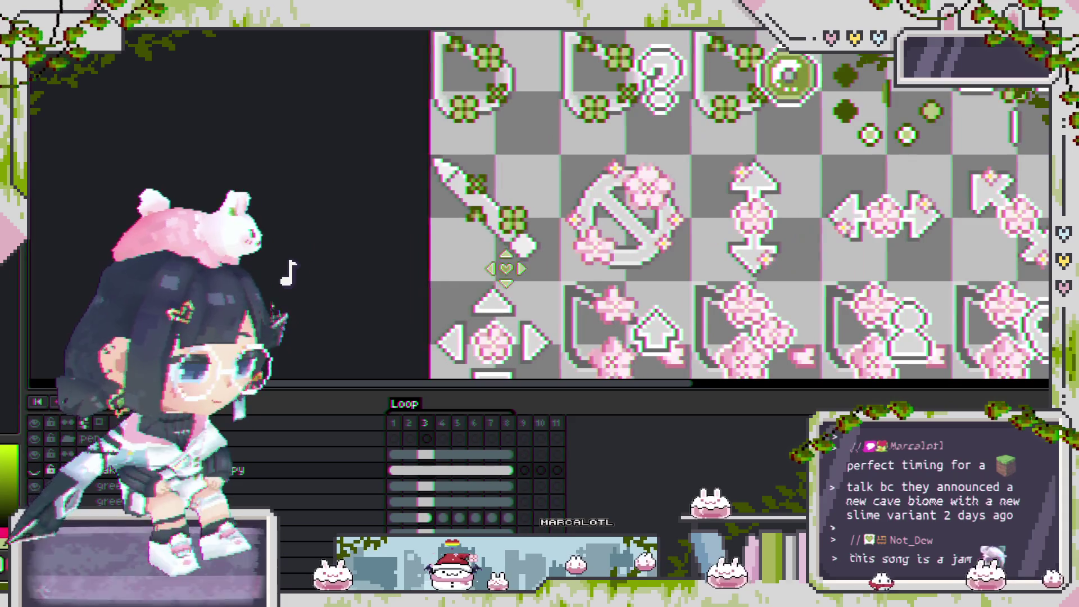
pyautogui.scroll(1, 483, 236)
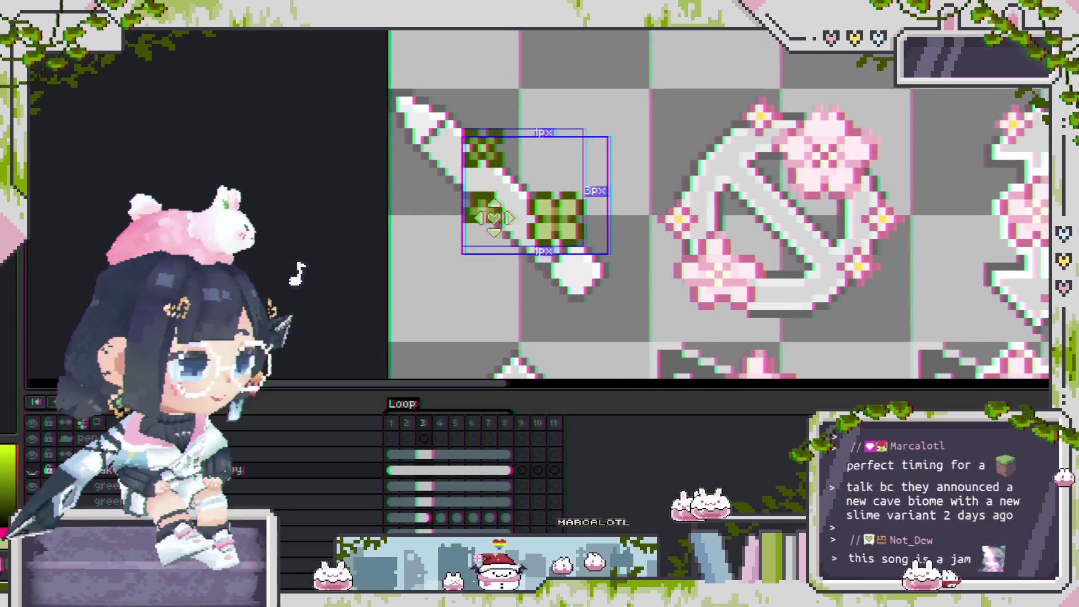
pyautogui.keyDown('ctrl'); pyautogui.click(487, 202); pyautogui.keyUp('ctrl')
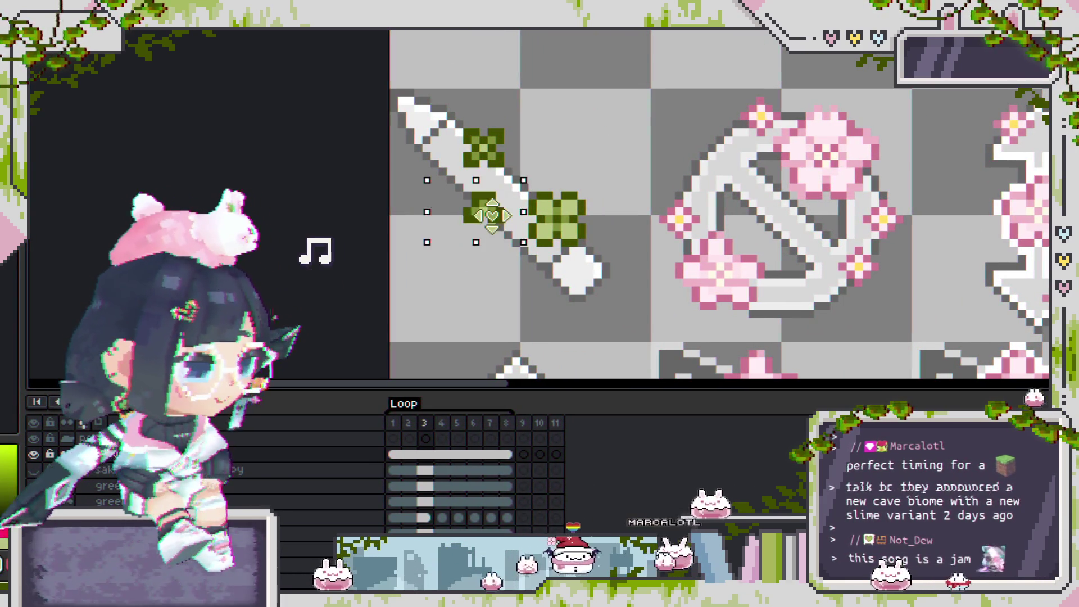
pyautogui.moveTo(491, 216); pyautogui.dragTo(497, 210)
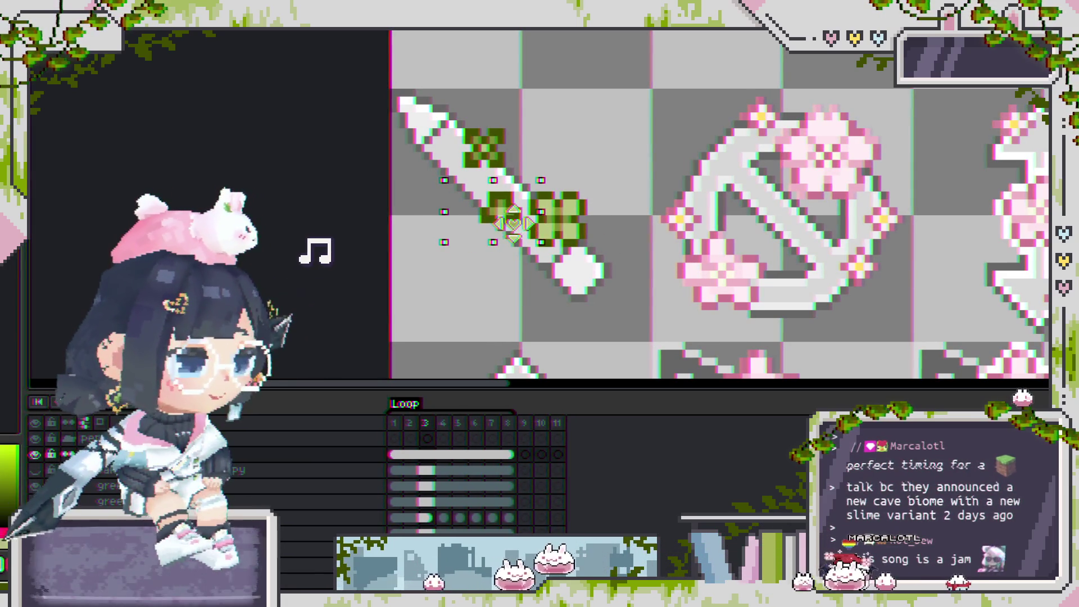
pyautogui.scroll(-1, 573, 156)
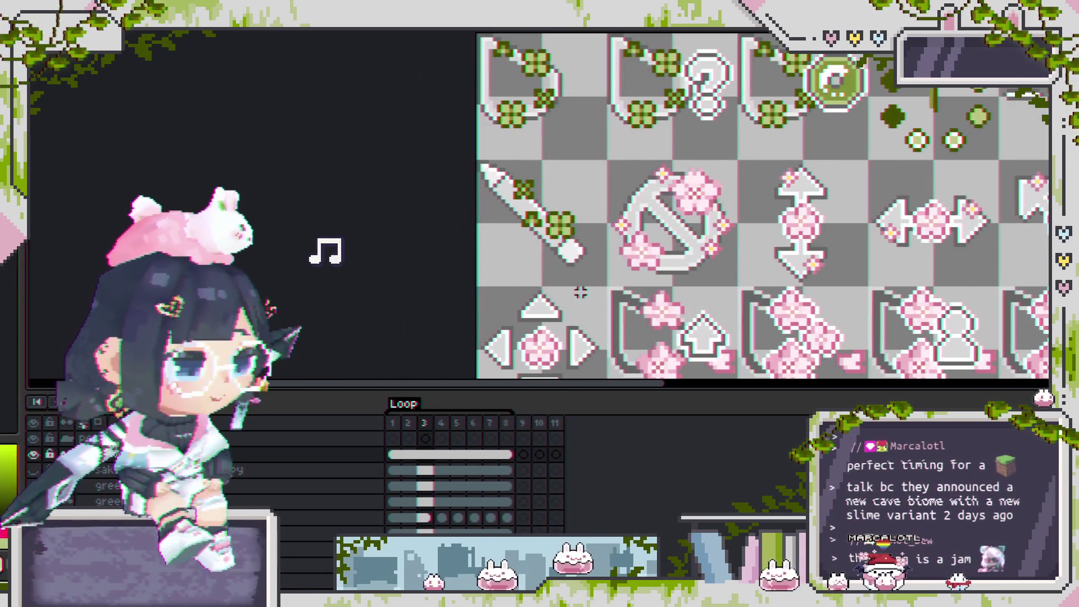
# Zoom out to show the sheet's top icons and duplicate the current layer.
pyautogui.scroll(-1, 549, 163)
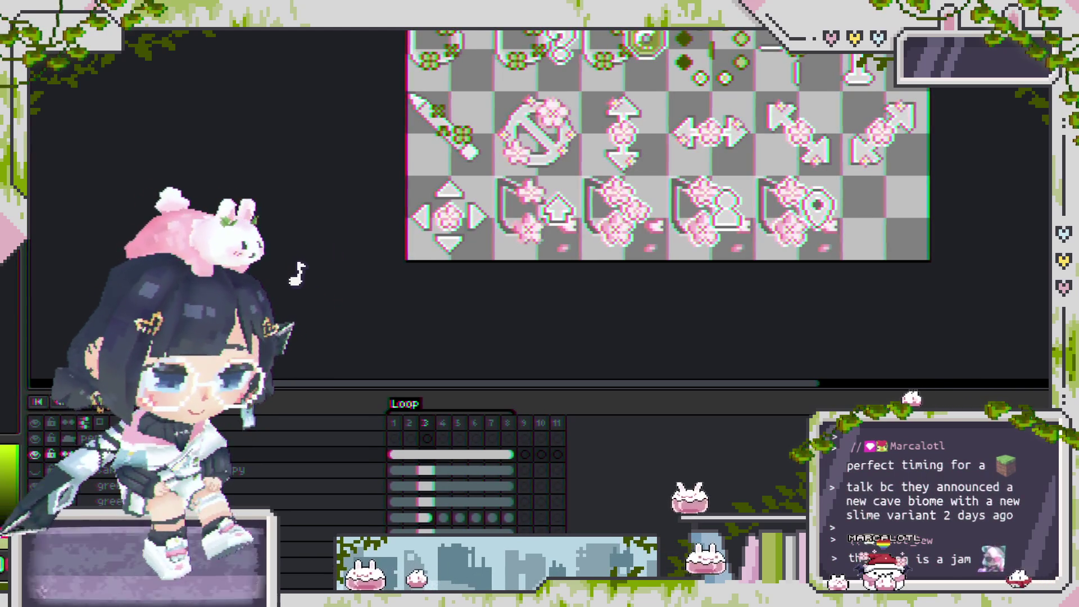
pyautogui.moveTo(507, 203); pyautogui.dragTo(487, 269)
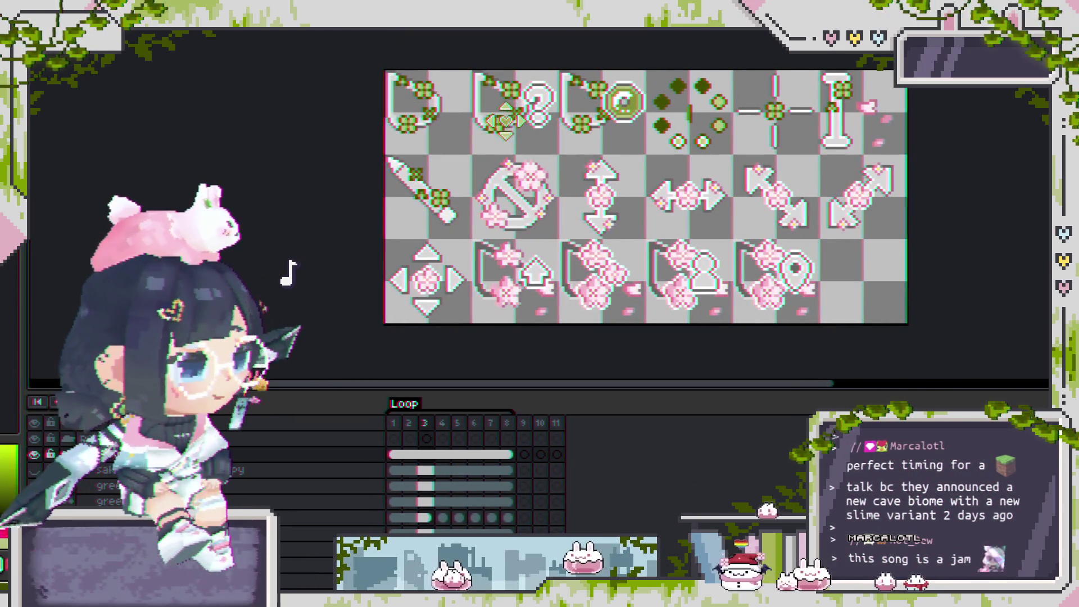
pyautogui.hotkey('ctrl', 'v')
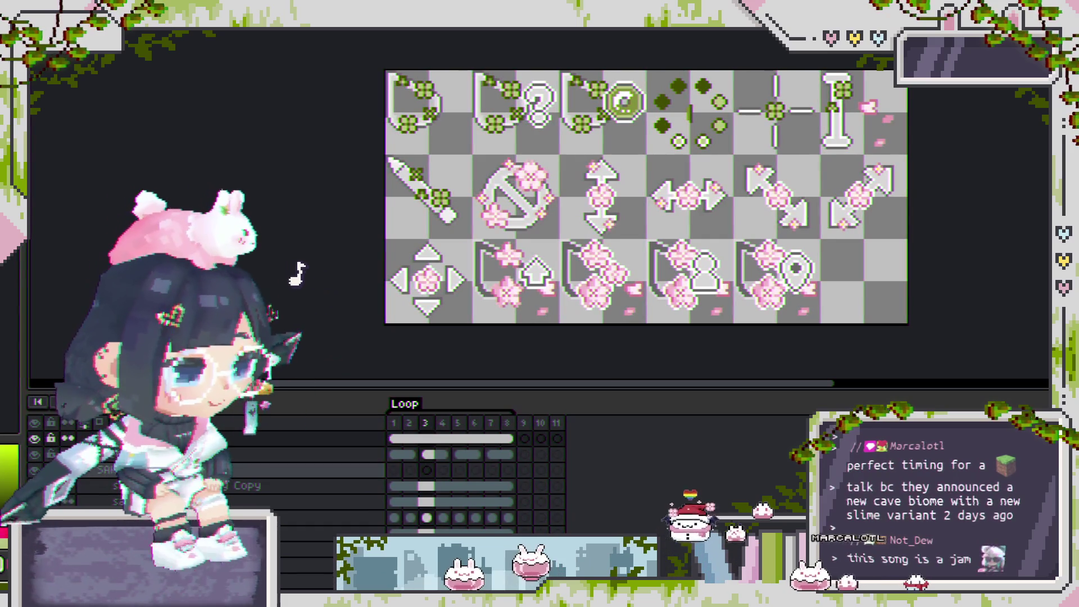
# Scroll the timeline and select the clover layer.
pyautogui.scroll(2, 208, 475)
pyautogui.click(208, 470)
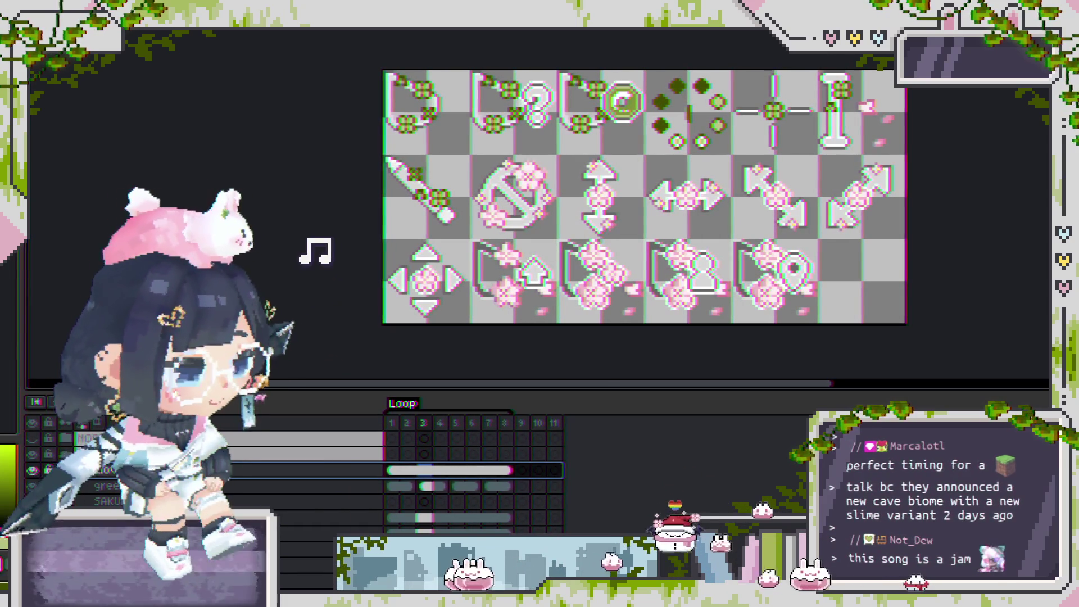
pyautogui.scroll(-3, 208, 475)
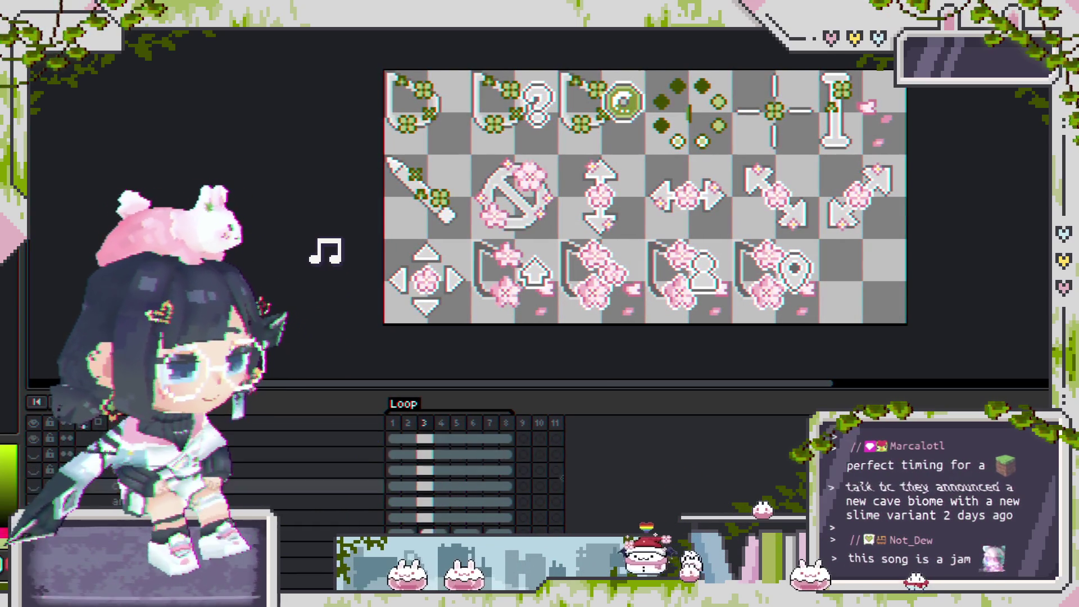
pyautogui.scroll(3, 208, 475)
pyautogui.scroll(-2, 208, 474)
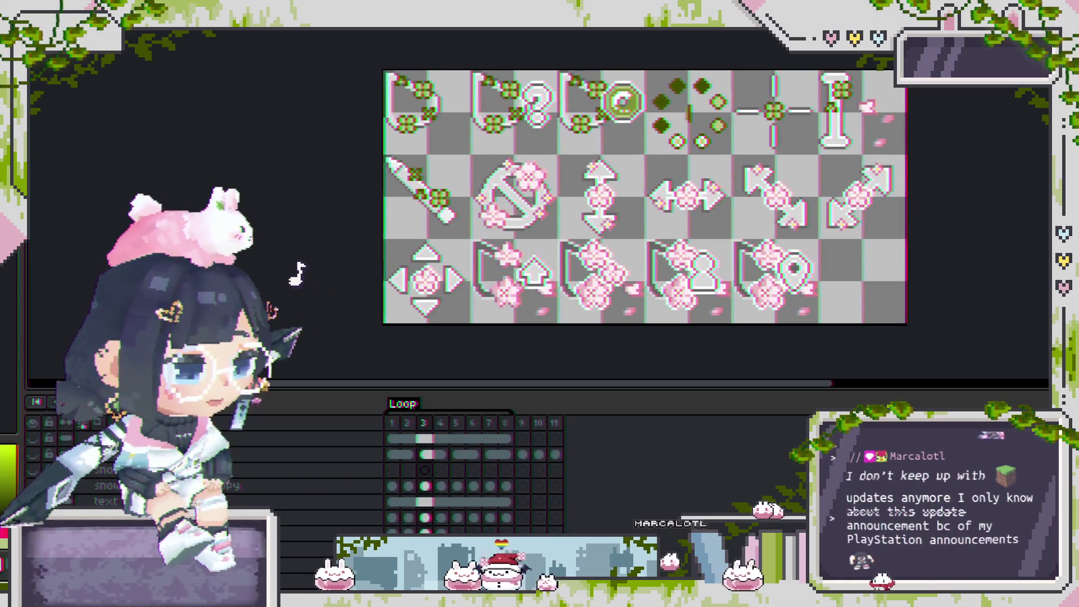
pyautogui.scroll(-1, 208, 474)
pyautogui.scroll(-1, 207, 475)
pyautogui.click(208, 485)
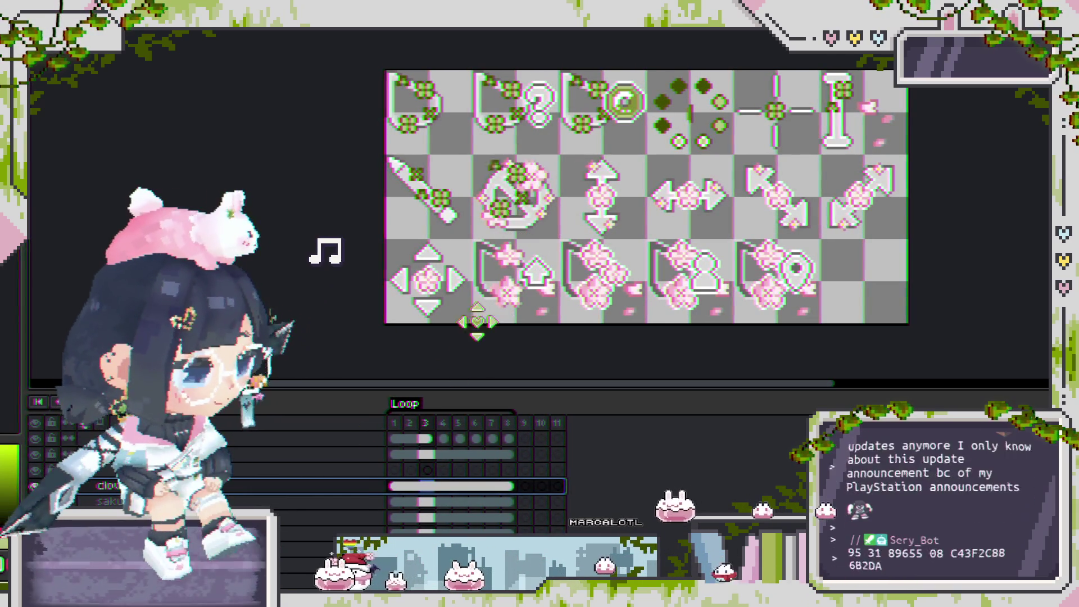
# Move clovers onto the wreath's pink flower, shift another right, and deselect.
pyautogui.scroll(1, 525, 230)
pyautogui.scroll(1, 539, 224)
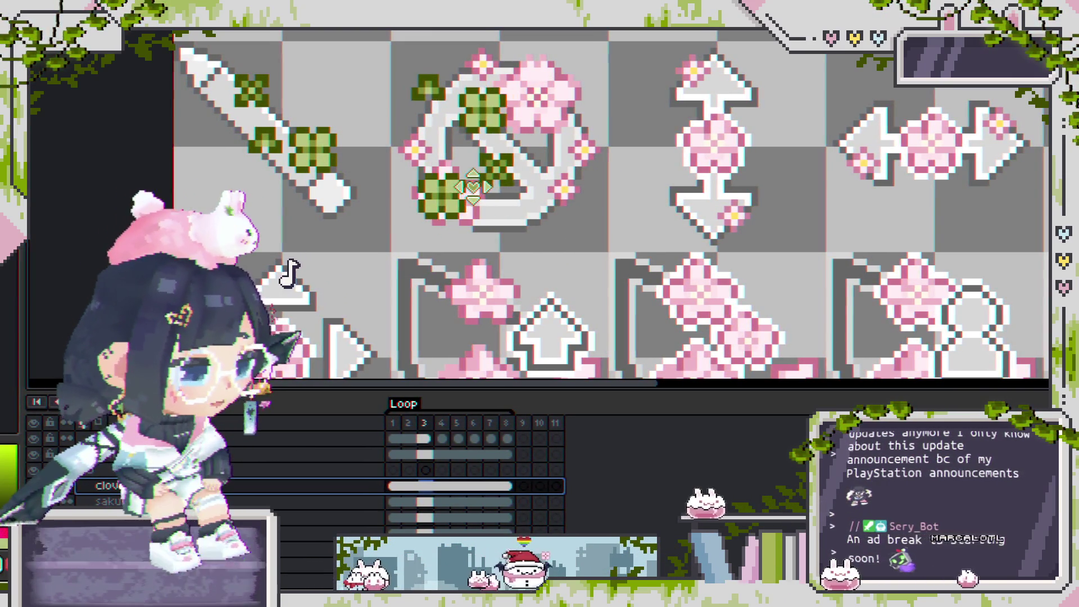
pyautogui.scroll(1, 476, 100)
pyautogui.moveTo(476, 100); pyautogui.dragTo(576, 89)
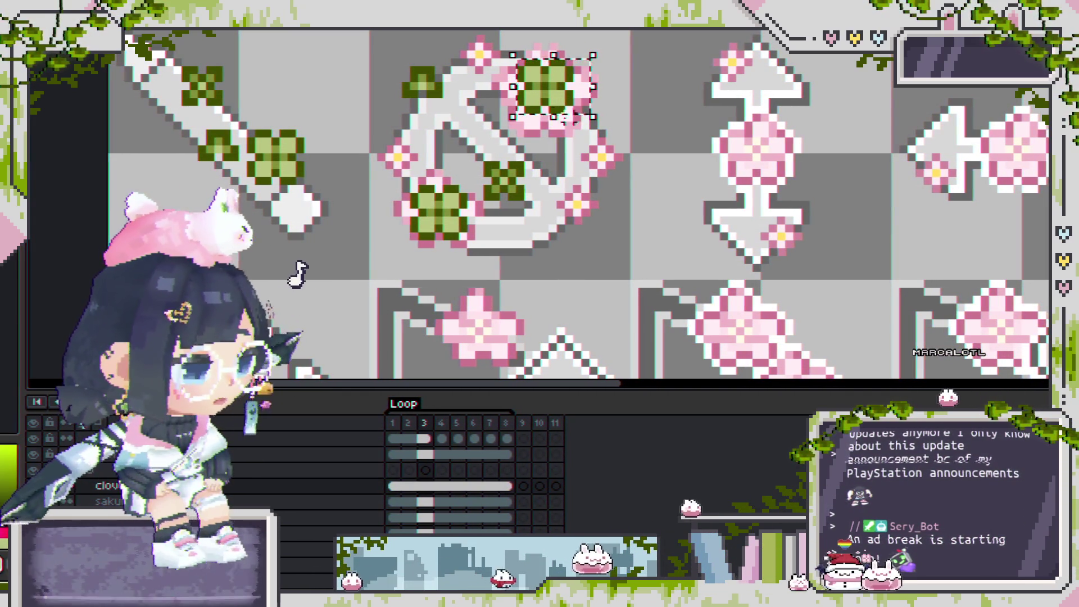
pyautogui.moveTo(370, 51); pyautogui.dragTo(465, 127)
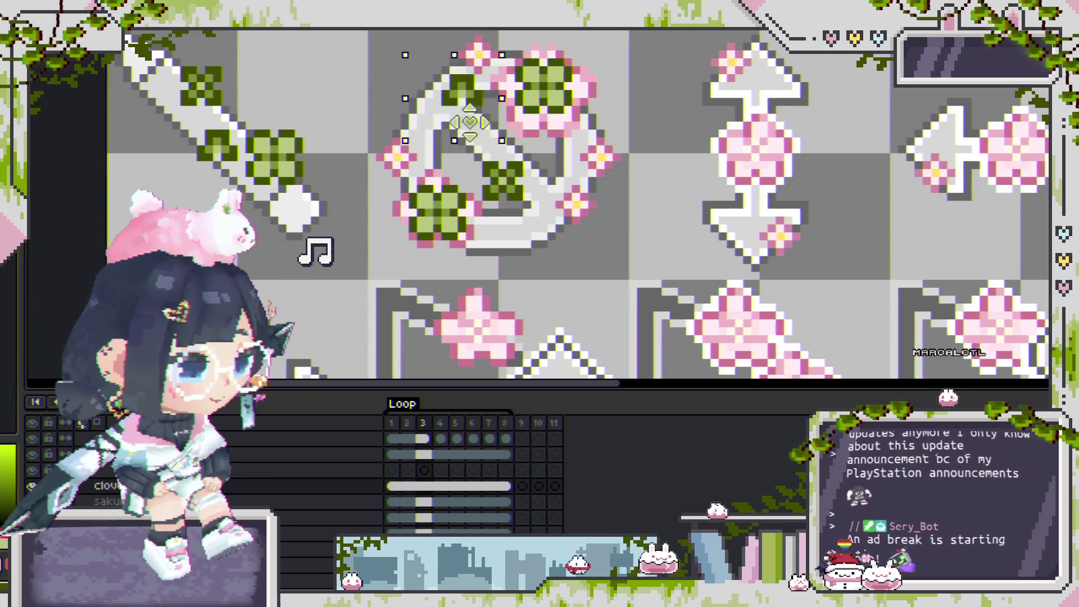
pyautogui.moveTo(408, 174); pyautogui.dragTo(425, 176)
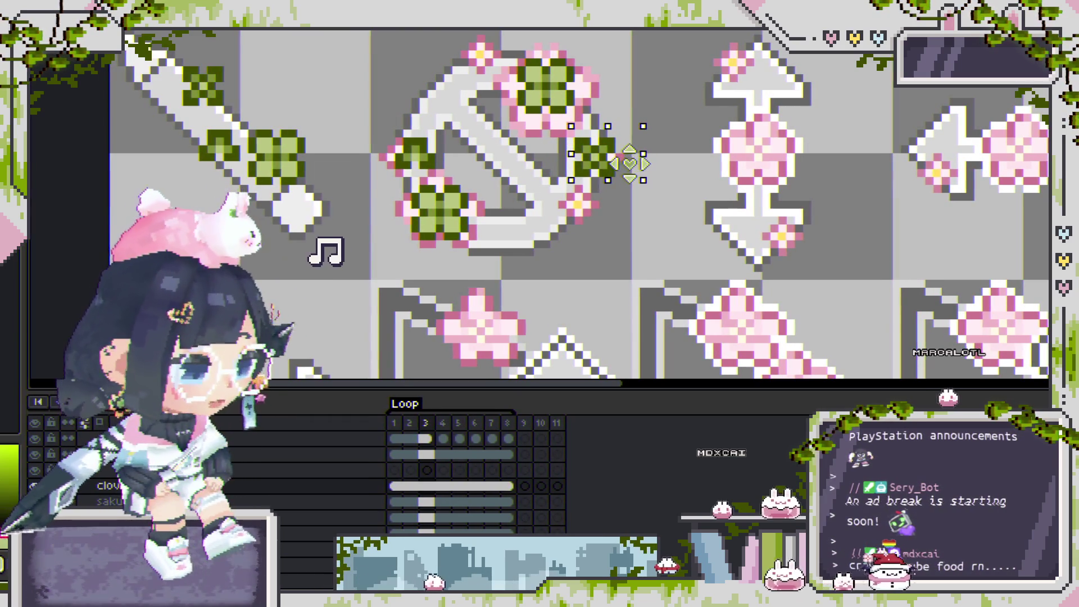
pyautogui.hotkey('ctrl', 'd')
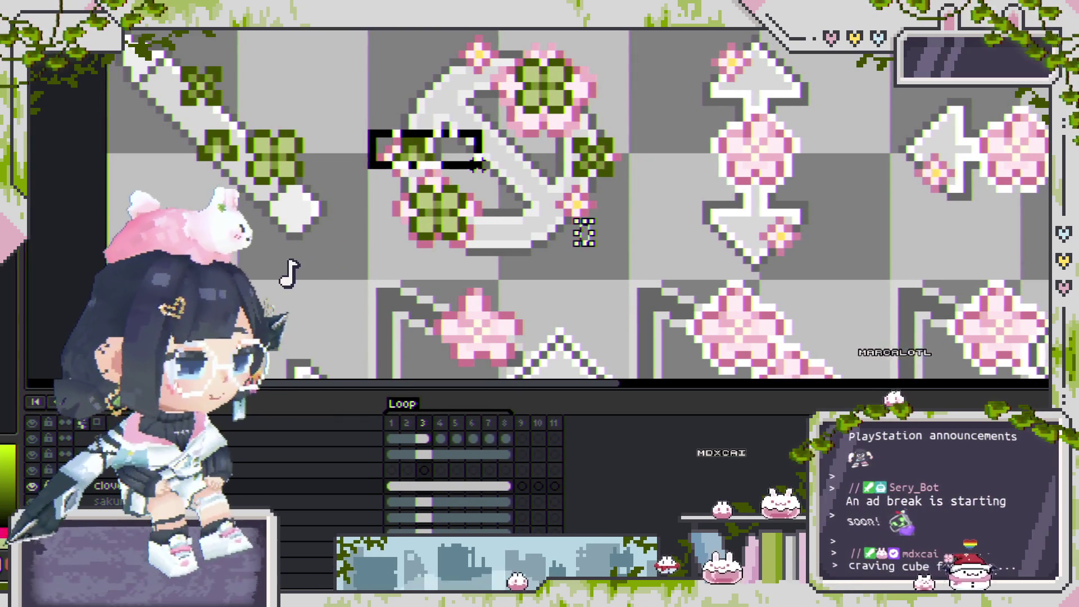
# Place a clover copy at the icon's lower right and drop the selection.
pyautogui.moveTo(447, 139)
pyautogui.mouseDown()
pyautogui.moveTo(605, 202)
pyautogui.moveTo(598, 193)
pyautogui.mouseUp()
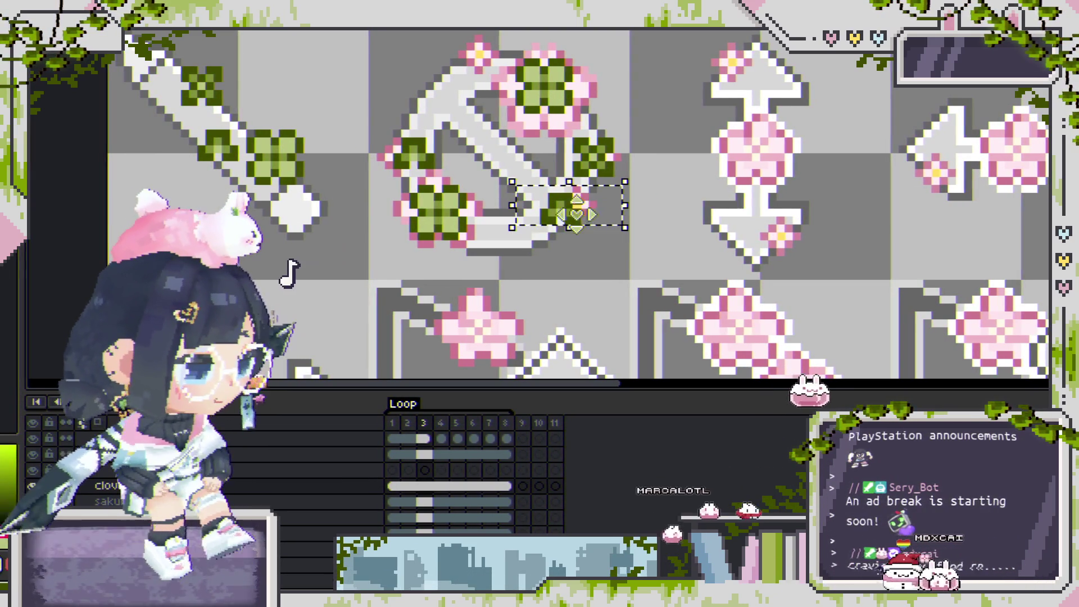
pyautogui.hotkey('ctrl', 'd')
pyautogui.keyDown('ctrl'); pyautogui.click(562, 202); pyautogui.keyUp('ctrl')
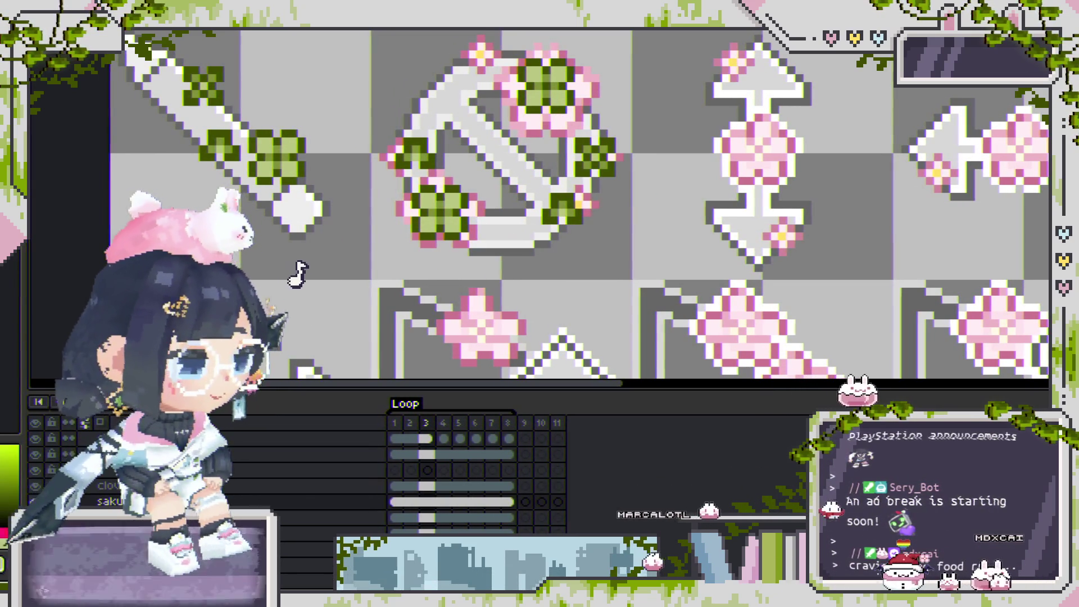
pyautogui.scroll(-1, 406, 151)
pyautogui.scroll(-1, 406, 151)
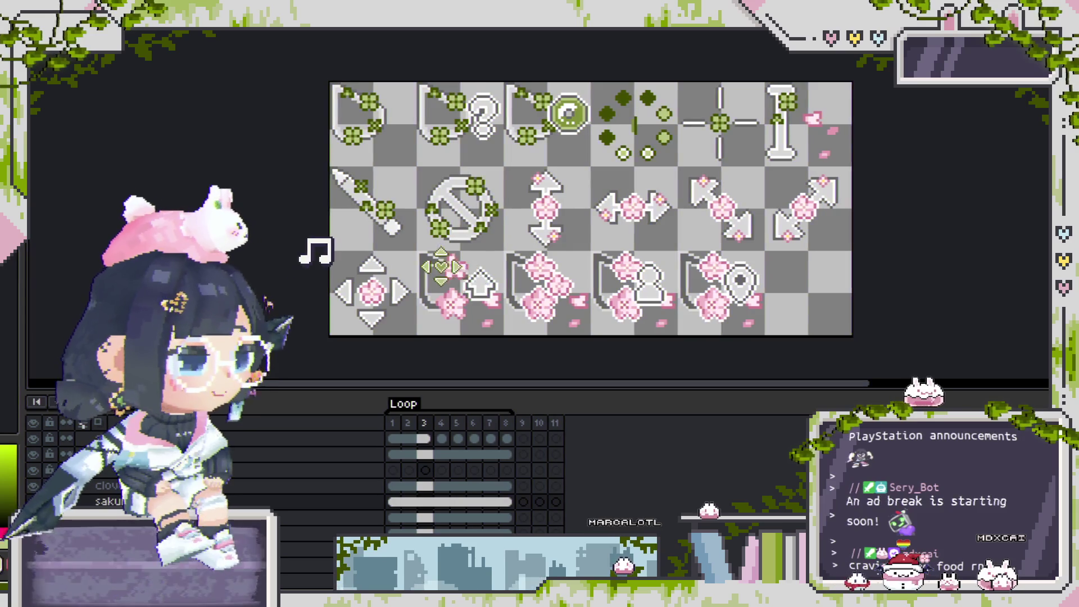
# Switch to the clov layer and clear the current selection.
pyautogui.scroll(2, 406, 151)
pyautogui.scroll(1, 406, 151)
pyautogui.scroll(1, 489, 160)
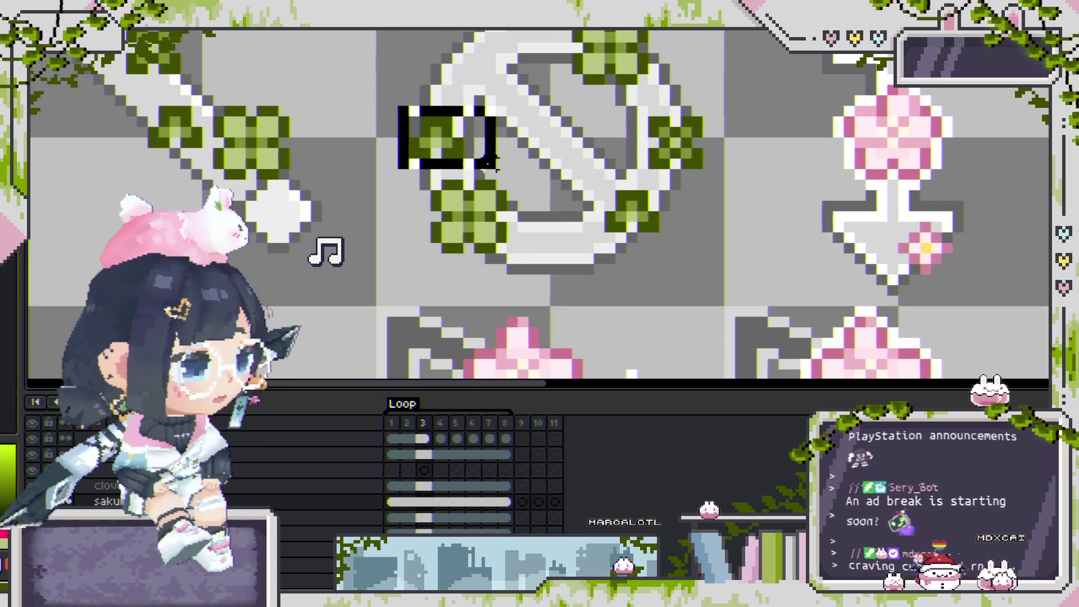
pyautogui.moveTo(481, 147); pyautogui.dragTo(470, 148)
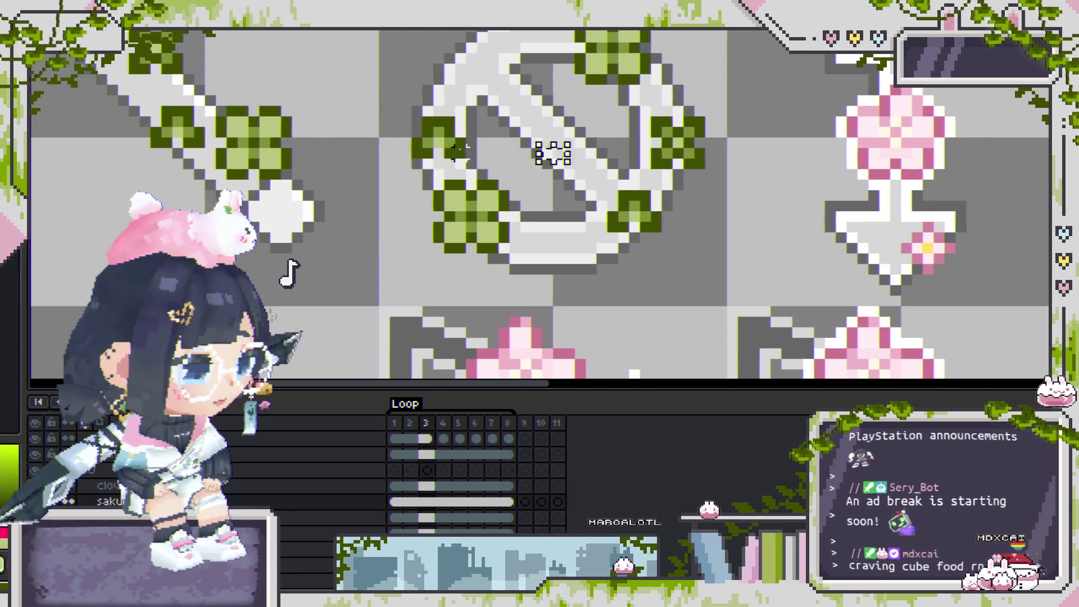
pyautogui.keyDown('ctrl'); pyautogui.click(438, 133); pyautogui.keyUp('ctrl')
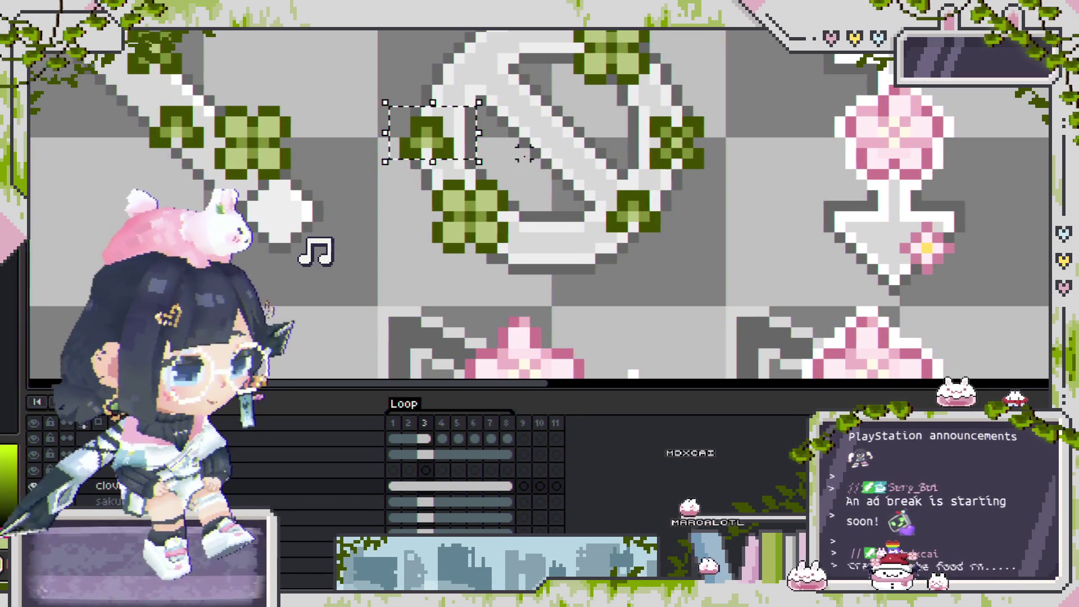
pyautogui.click(547, 195)
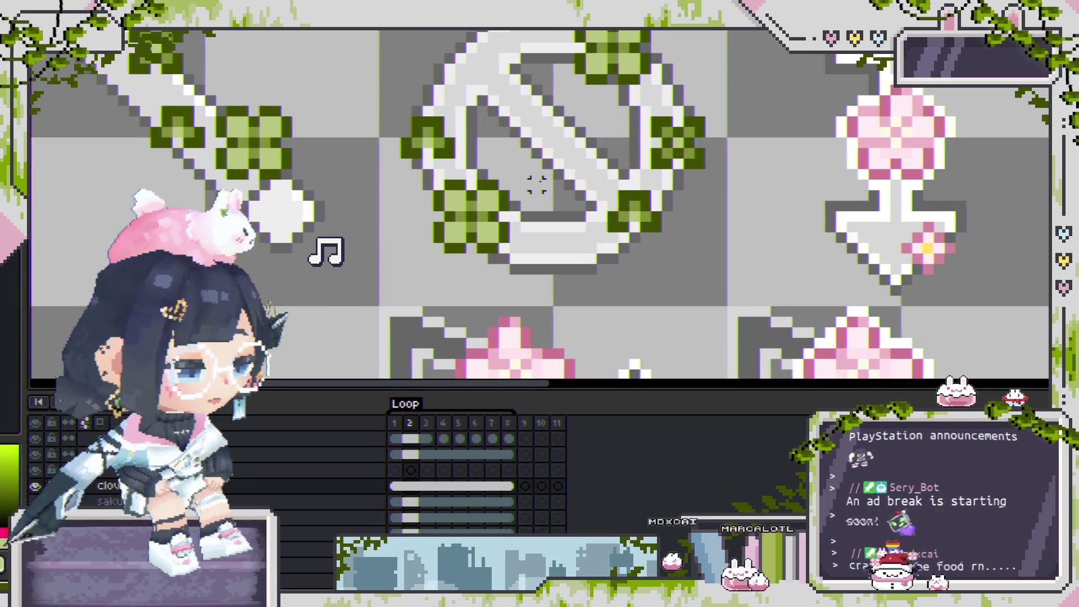
# On the next frame, select the circle icon's lower clover and shift it one pixel right.
pyautogui.scroll(-1, 546, 195)
pyautogui.scroll(-1, 547, 195)
pyautogui.press('Right')
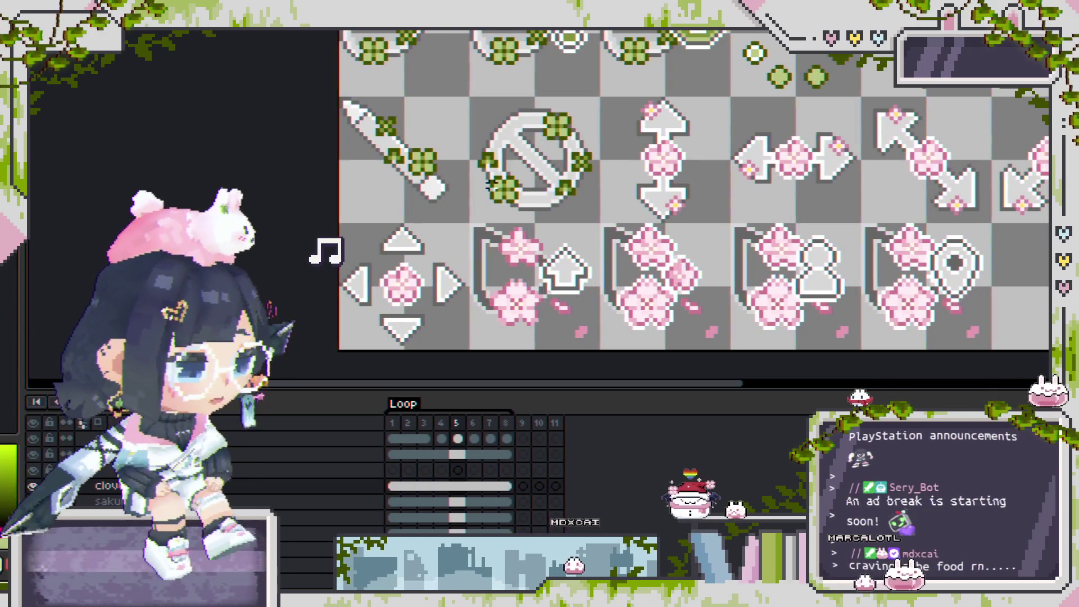
pyautogui.scroll(2, 458, 200)
pyautogui.scroll(1, 458, 200)
pyautogui.scroll(1, 459, 202)
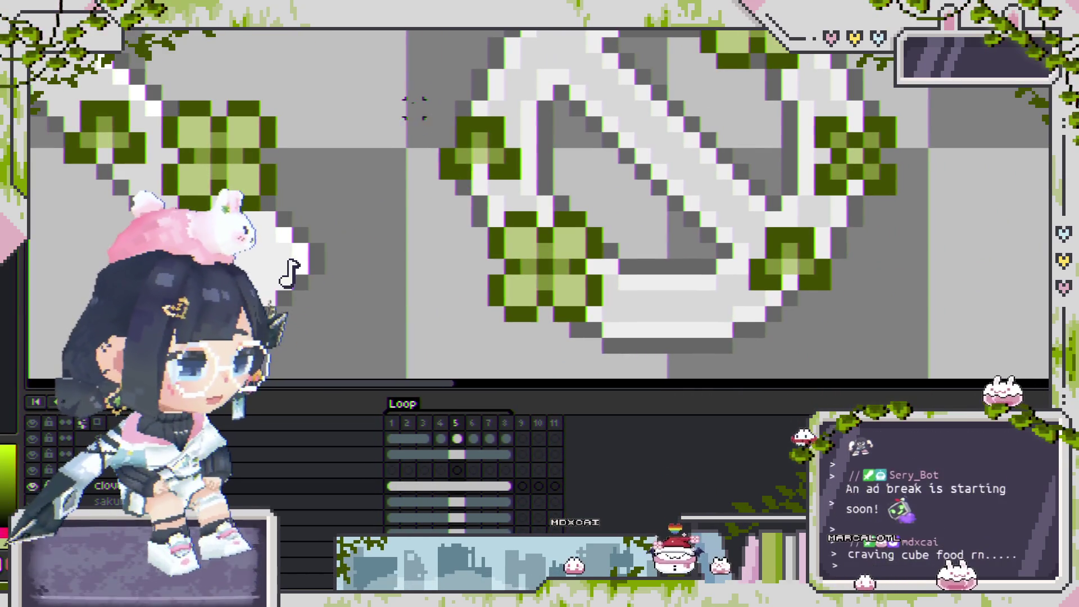
pyautogui.moveTo(455, 193); pyautogui.dragTo(690, 373)
pyautogui.scroll(-2, 618, 266)
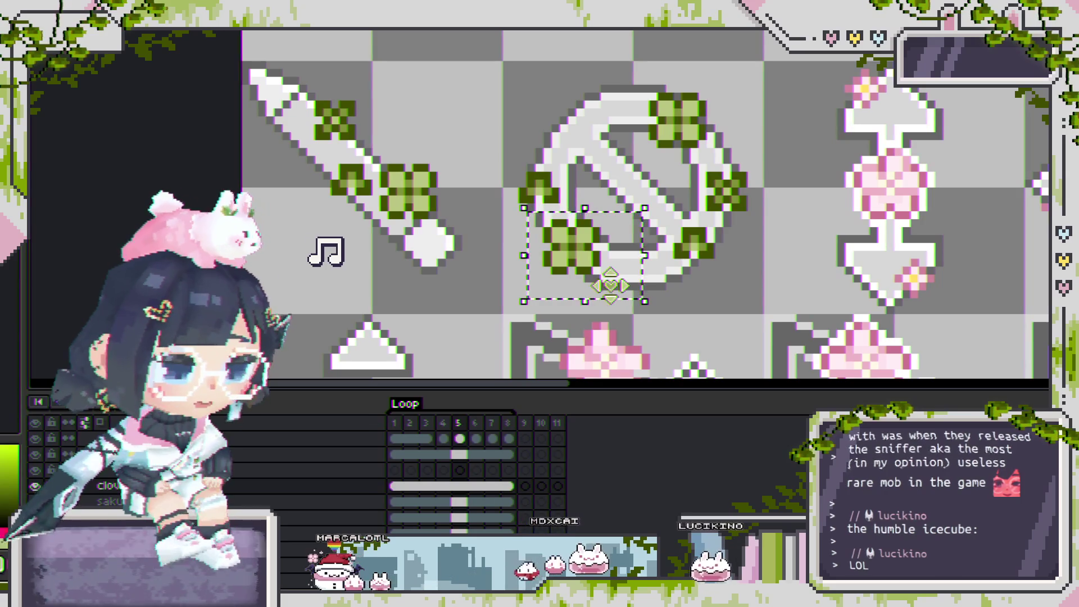
pyautogui.scroll(2, 578, 275)
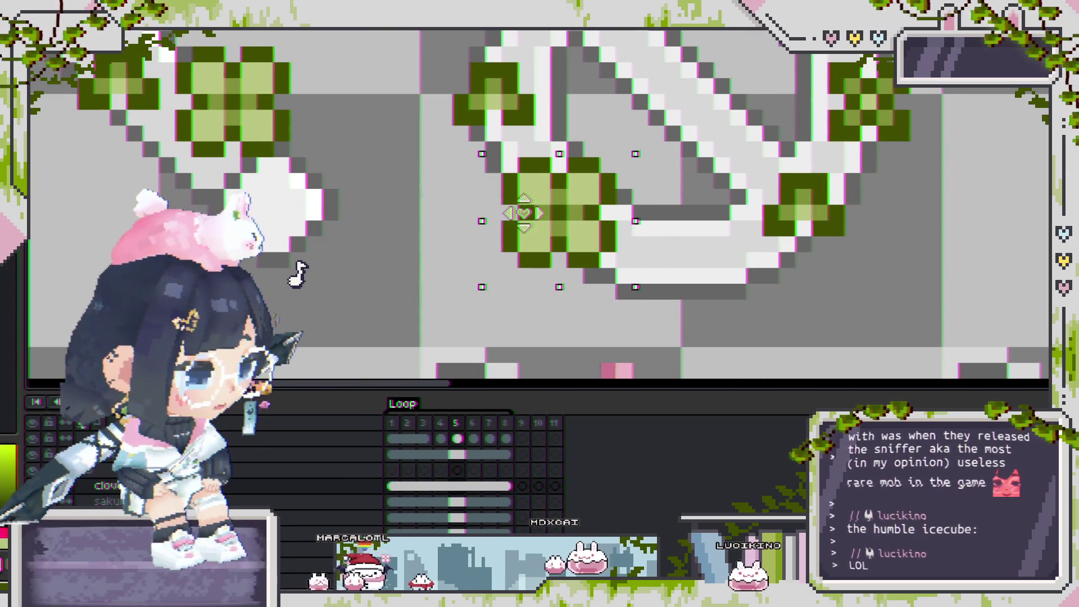
pyautogui.moveTo(523, 213); pyautogui.dragTo(544, 226)
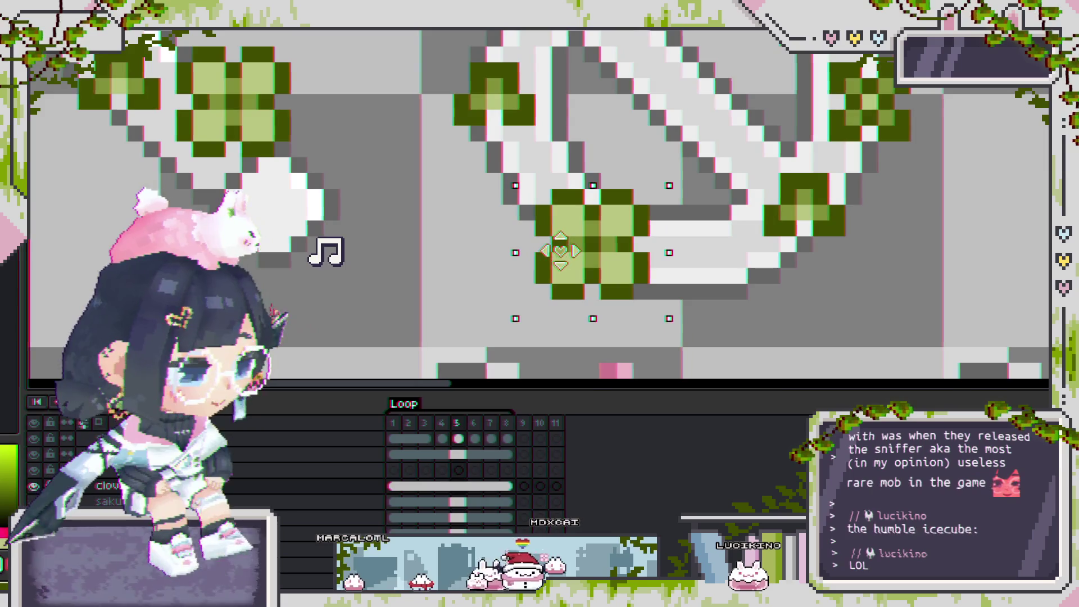
# Select the circle icon's left clover and shift it one pixel right.
pyautogui.scroll(-2, 618, 247)
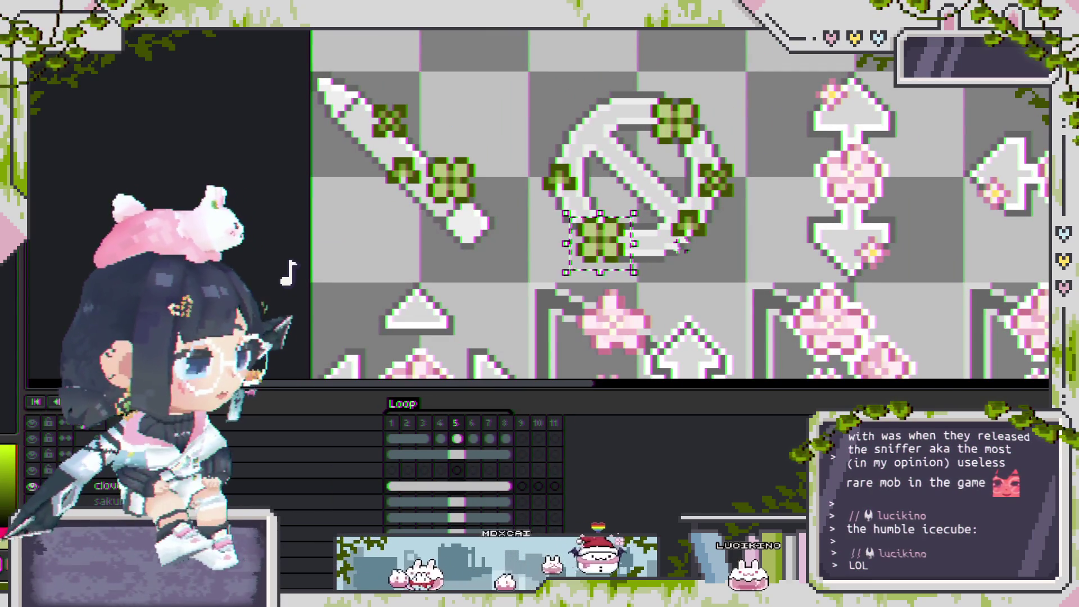
pyautogui.scroll(2, 621, 239)
pyautogui.moveTo(509, 135)
pyautogui.mouseDown()
pyautogui.moveTo(635, 206)
pyautogui.moveTo(621, 198)
pyautogui.moveTo(652, 197)
pyautogui.mouseUp()
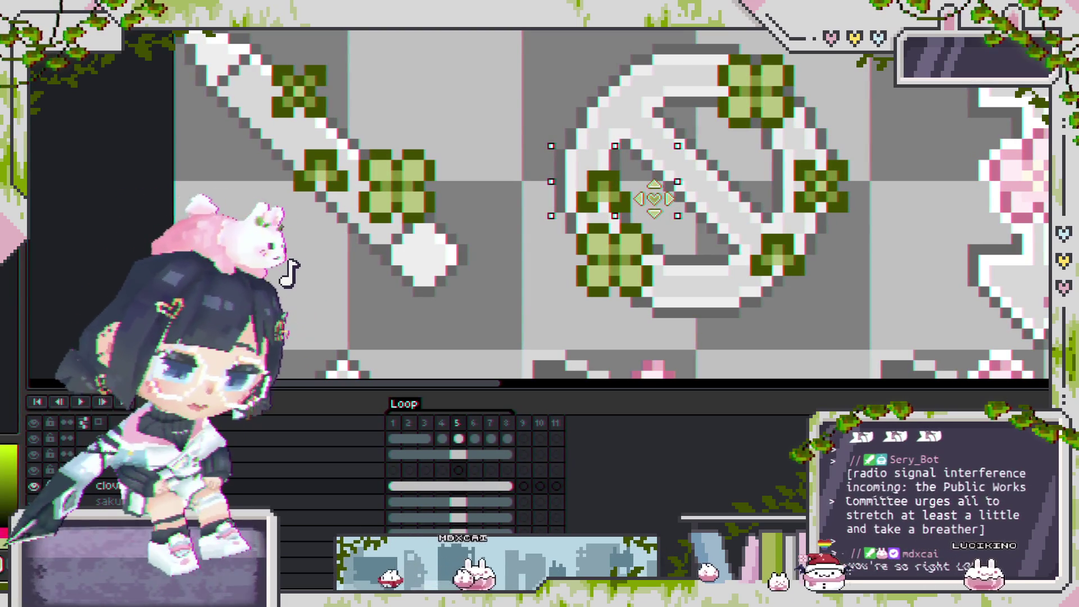
pyautogui.moveTo(652, 198); pyautogui.dragTo(673, 197)
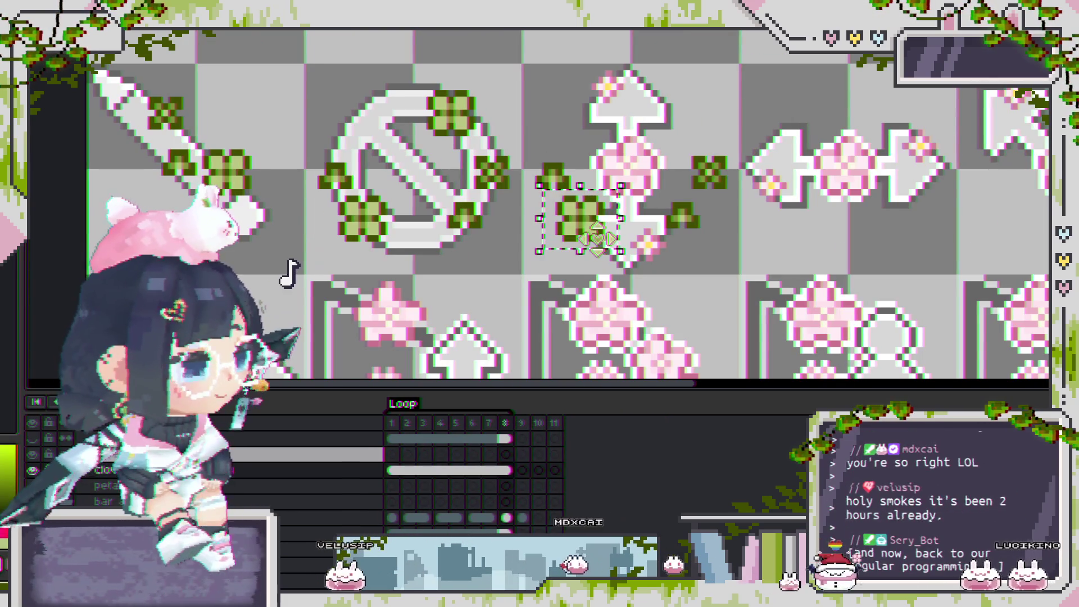
# Nudge the clover one pixel up and right into the double-arrow icon's centre.
pyautogui.moveTo(638, 206); pyautogui.dragTo(653, 190)
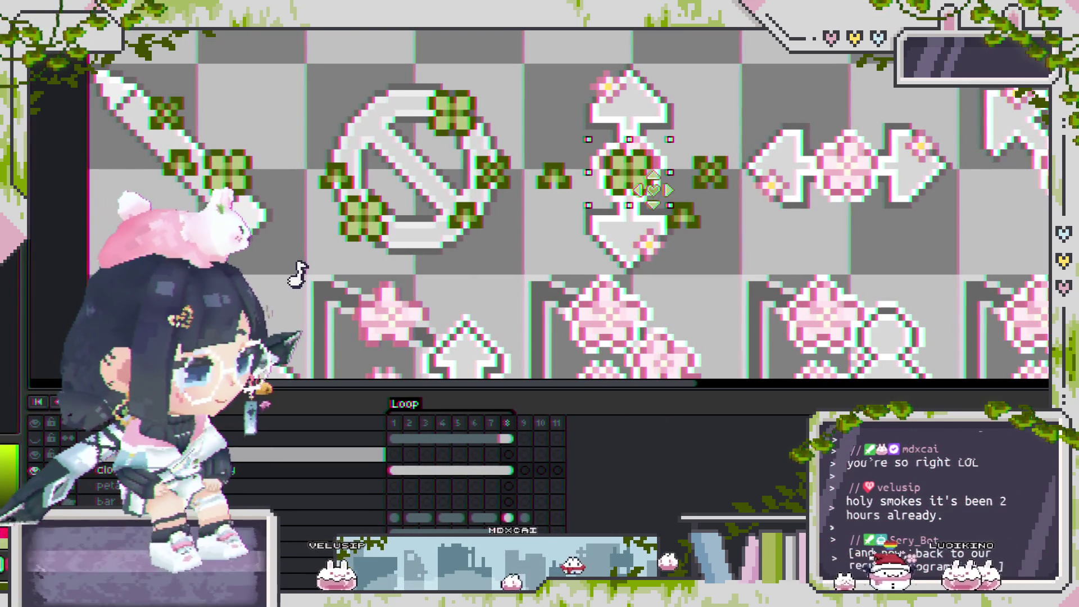
pyautogui.scroll(-1, 669, 203)
pyautogui.scroll(2, 647, 191)
pyautogui.scroll(1, 635, 180)
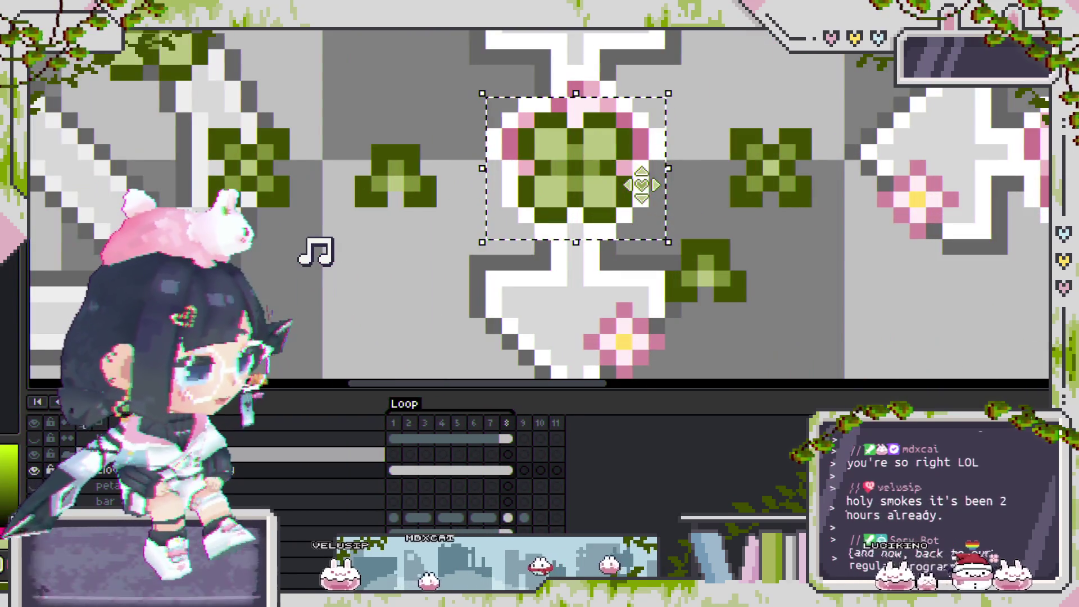
pyautogui.scroll(1, 629, 176)
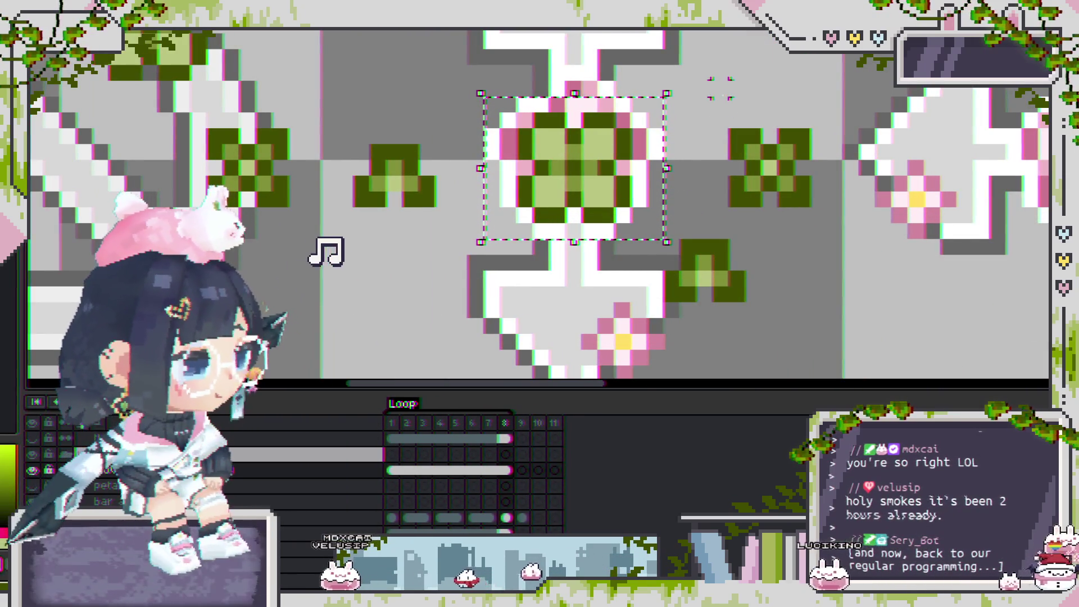
pyautogui.scroll(-3, 632, 157)
pyautogui.scroll(-2, 629, 151)
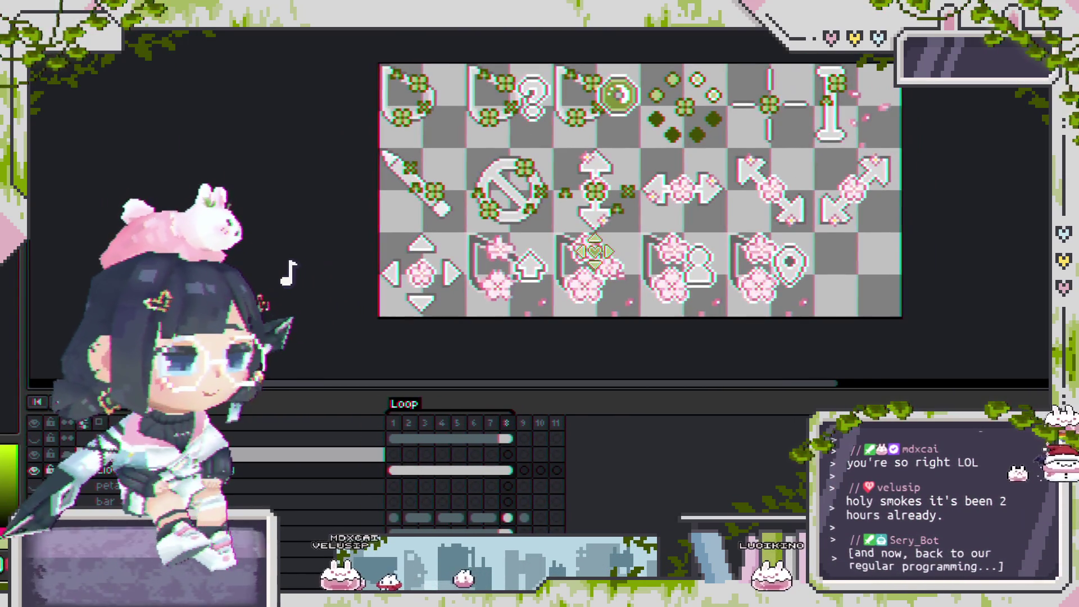
pyautogui.scroll(2, 594, 218)
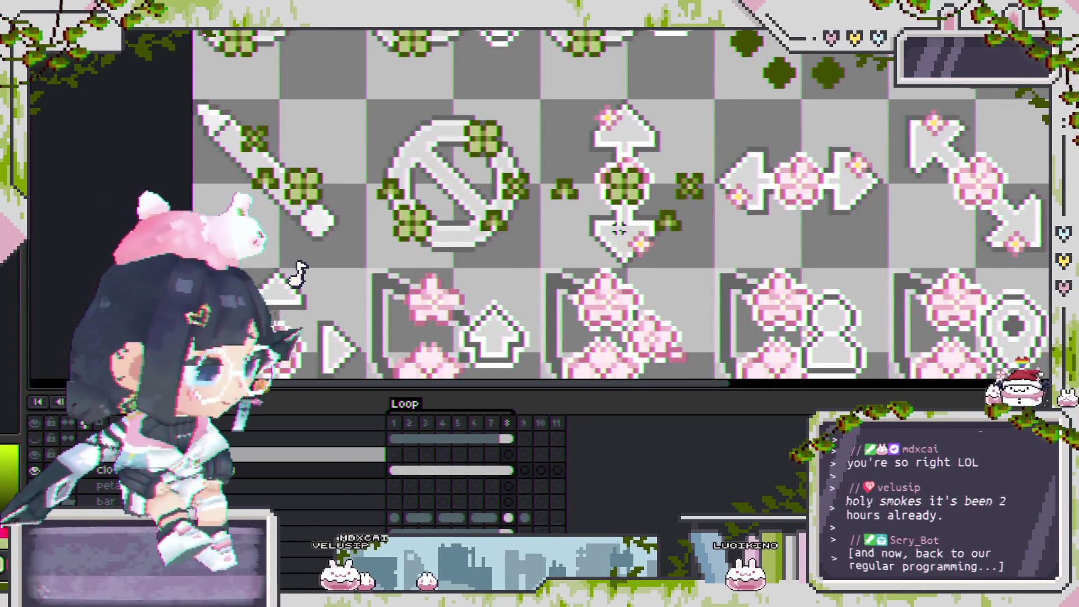
pyautogui.scroll(1, 618, 228)
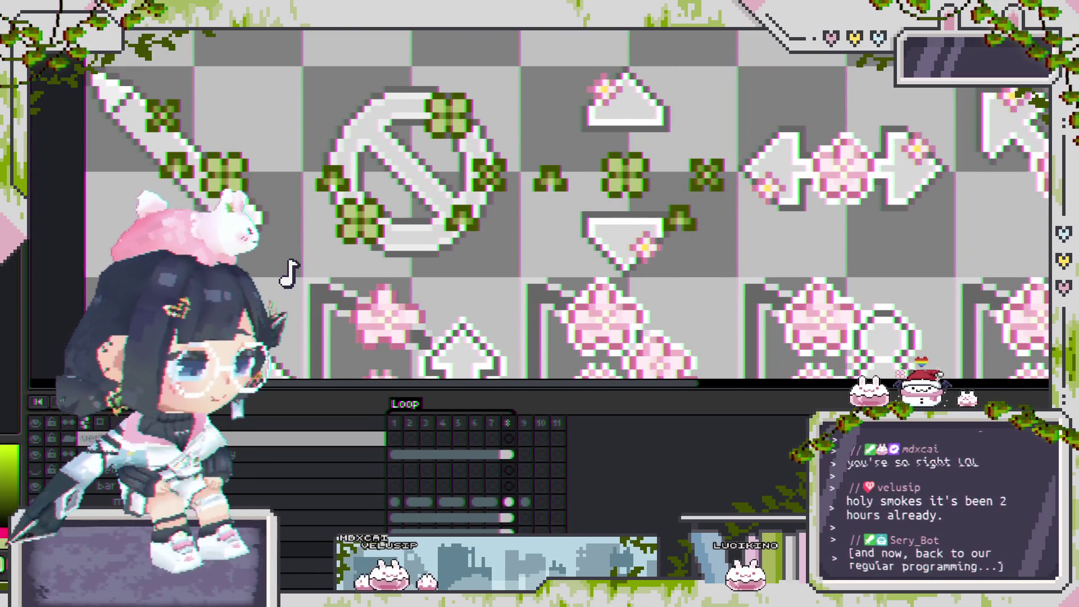
# Marquee-select the clover sitting in the arrow icon's centre.
pyautogui.scroll(-2, 365, 267)
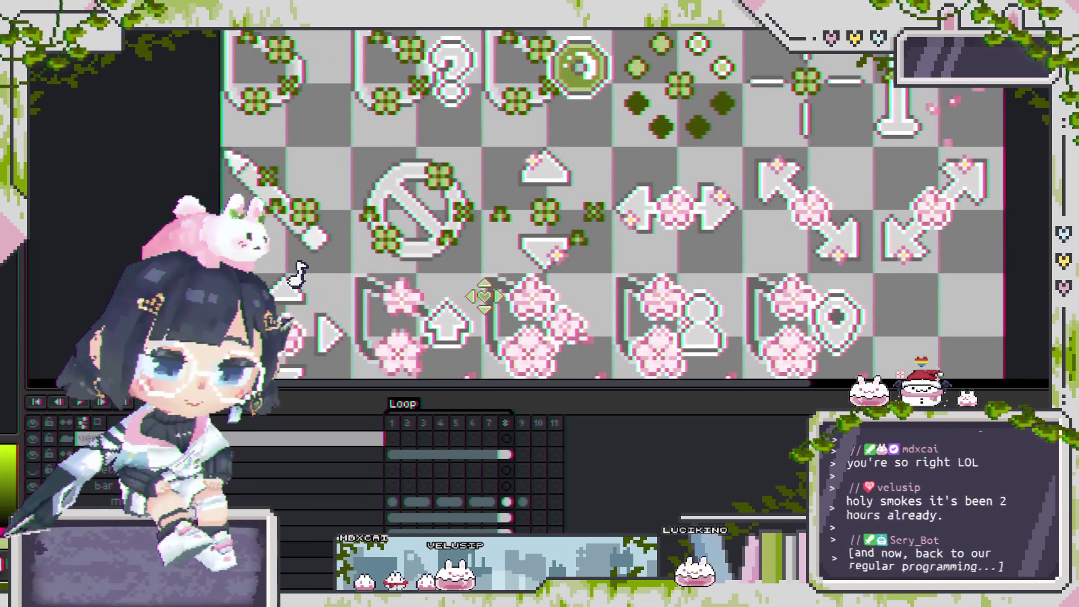
pyautogui.scroll(1, 512, 278)
pyautogui.scroll(-2, 511, 278)
pyautogui.scroll(1, 596, 247)
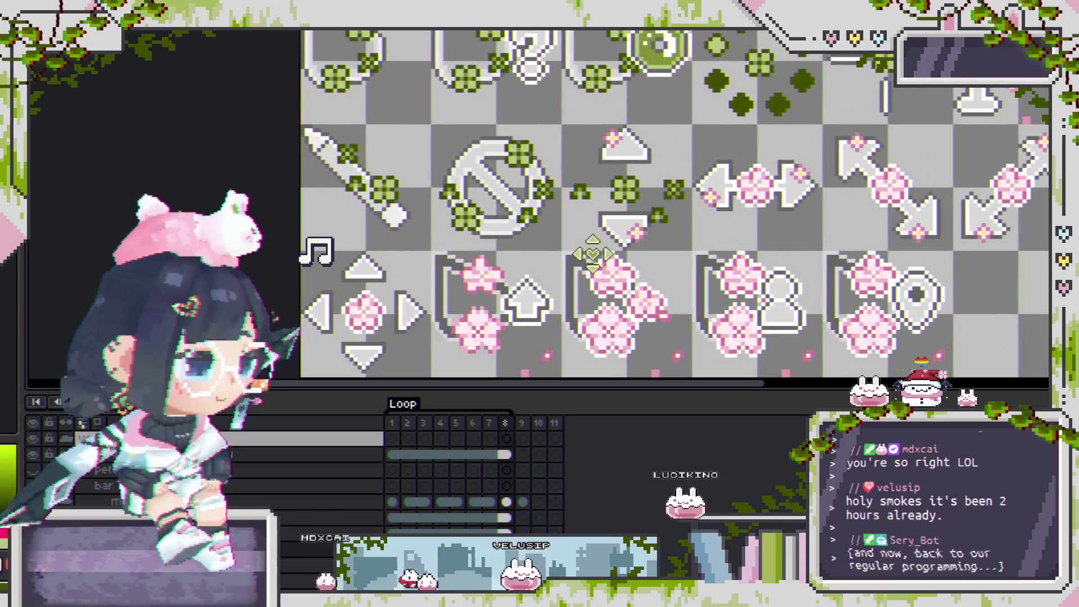
pyautogui.scroll(1, 604, 244)
pyautogui.scroll(2, 646, 173)
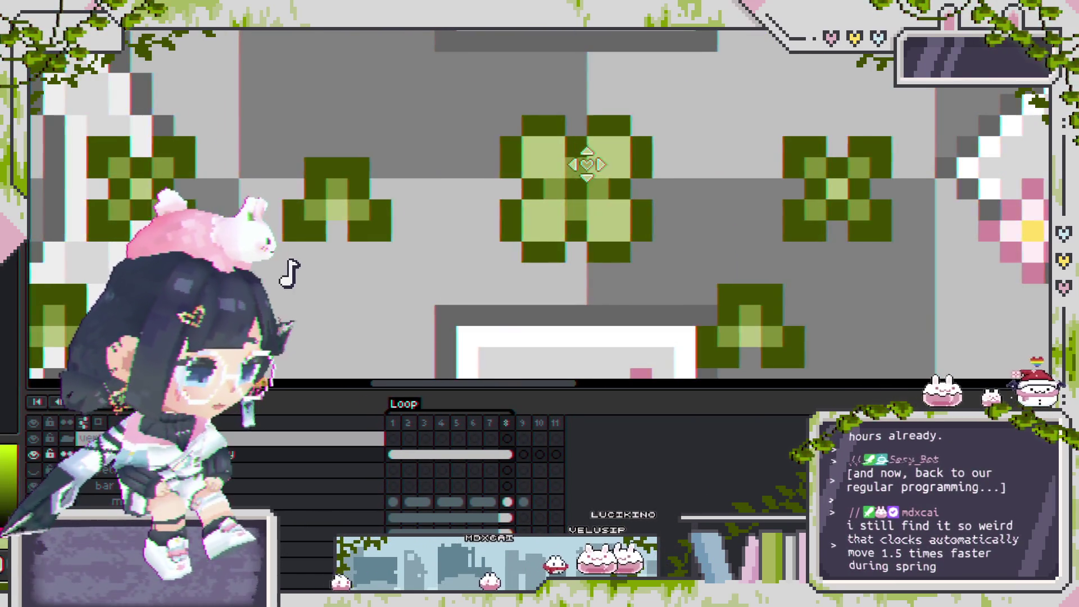
pyautogui.scroll(-2, 543, 147)
pyautogui.scroll(-1, 543, 147)
pyautogui.moveTo(522, 132); pyautogui.dragTo(617, 201)
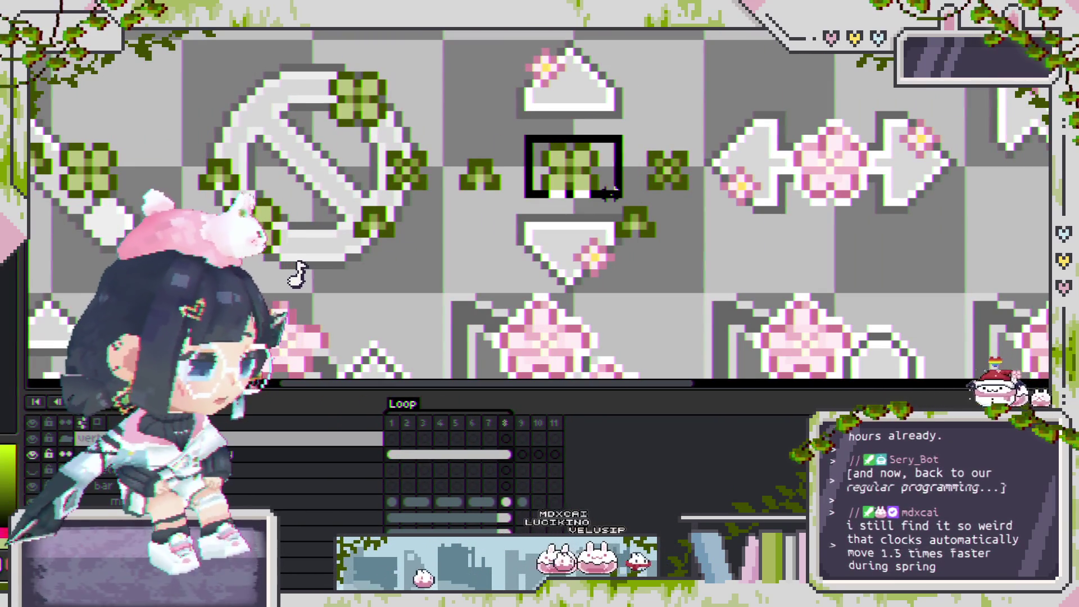
# Copy the centre clover up to the top right and zoom in on it.
pyautogui.moveTo(571, 169); pyautogui.dragTo(669, 72)
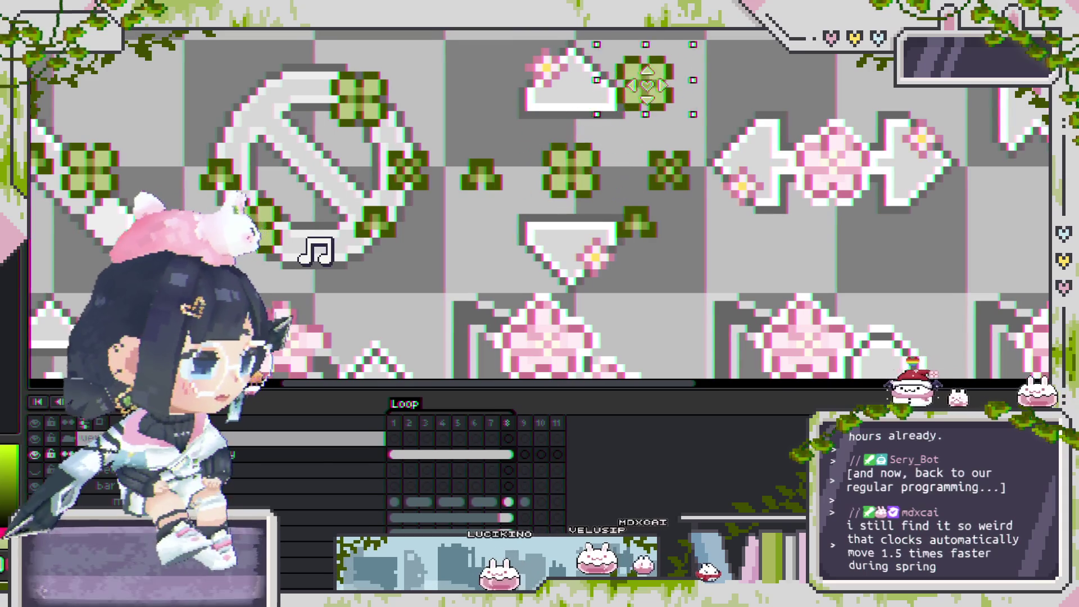
pyautogui.click(621, 139)
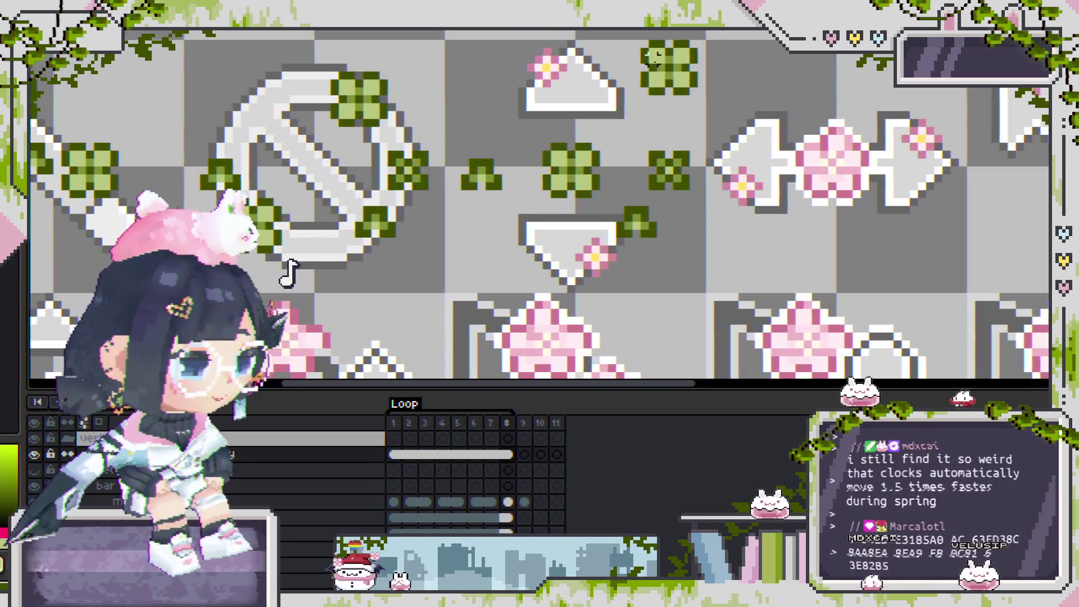
pyautogui.press('+')
pyautogui.moveTo(768, 141)
pyautogui.mouseDown()
pyautogui.moveTo(611, 84)
pyautogui.moveTo(709, 108)
pyautogui.mouseUp()
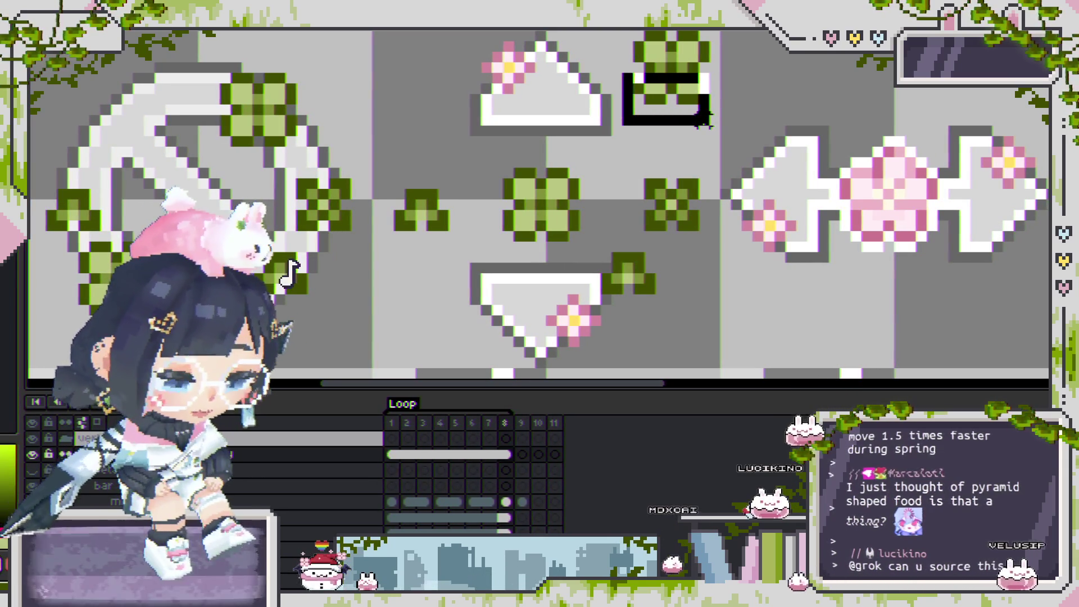
pyautogui.moveTo(703, 119); pyautogui.dragTo(712, 126)
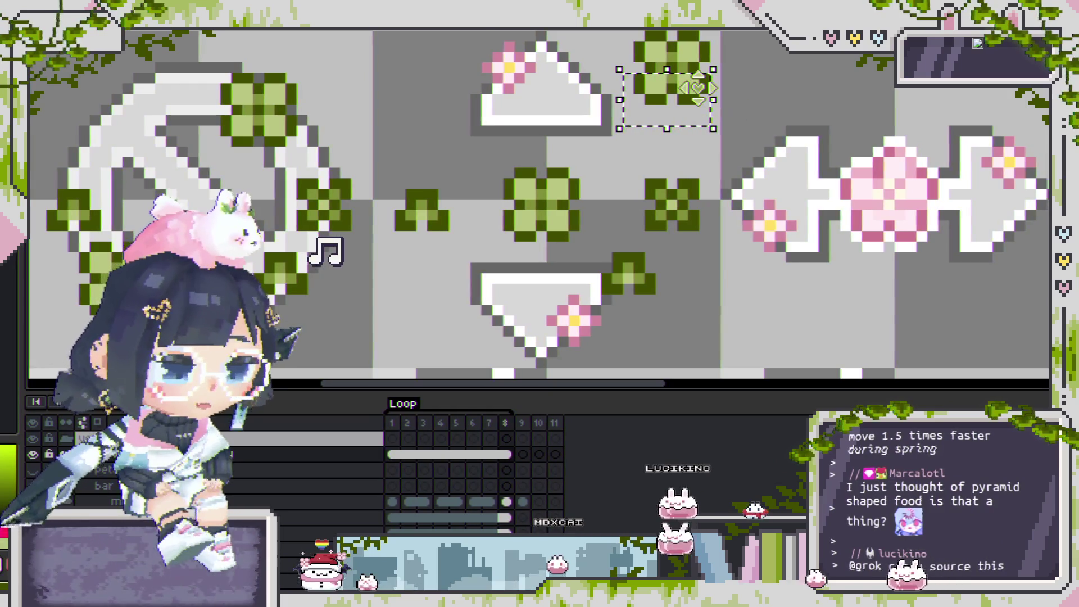
pyautogui.scroll(1, 710, 90)
pyautogui.scroll(1, 697, 80)
pyautogui.hotkey('ctrl', 'd')
# Shift the top row of clover leaves up one pixel and its right side one pixel right.
pyautogui.scroll(-1, 742, 188)
pyautogui.scroll(1, 709, 119)
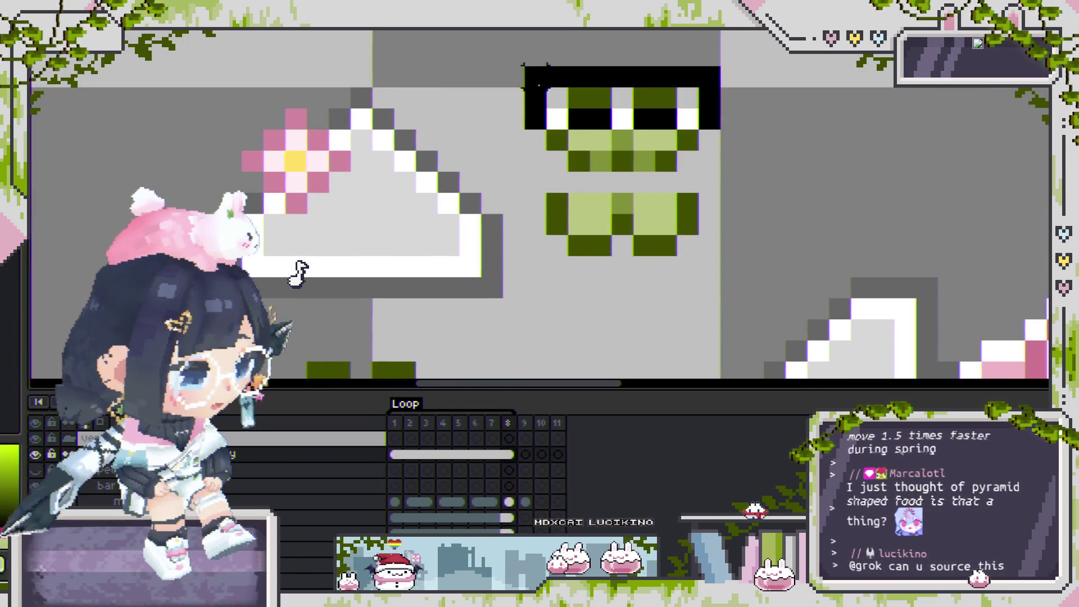
pyautogui.moveTo(477, 67); pyautogui.dragTo(723, 132)
pyautogui.press('Up')
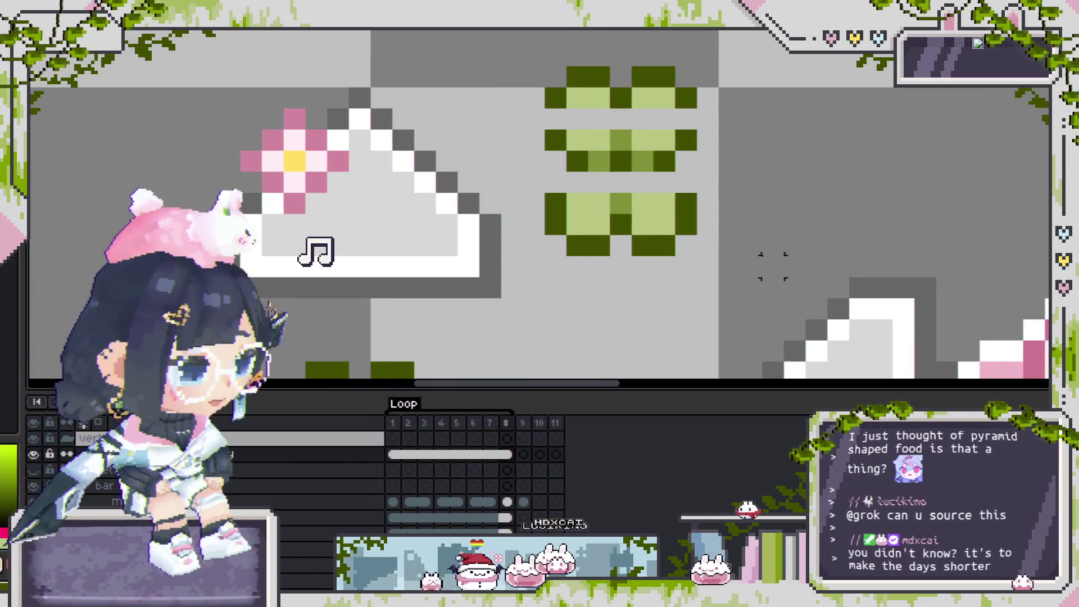
pyautogui.moveTo(785, 280); pyautogui.dragTo(626, 42)
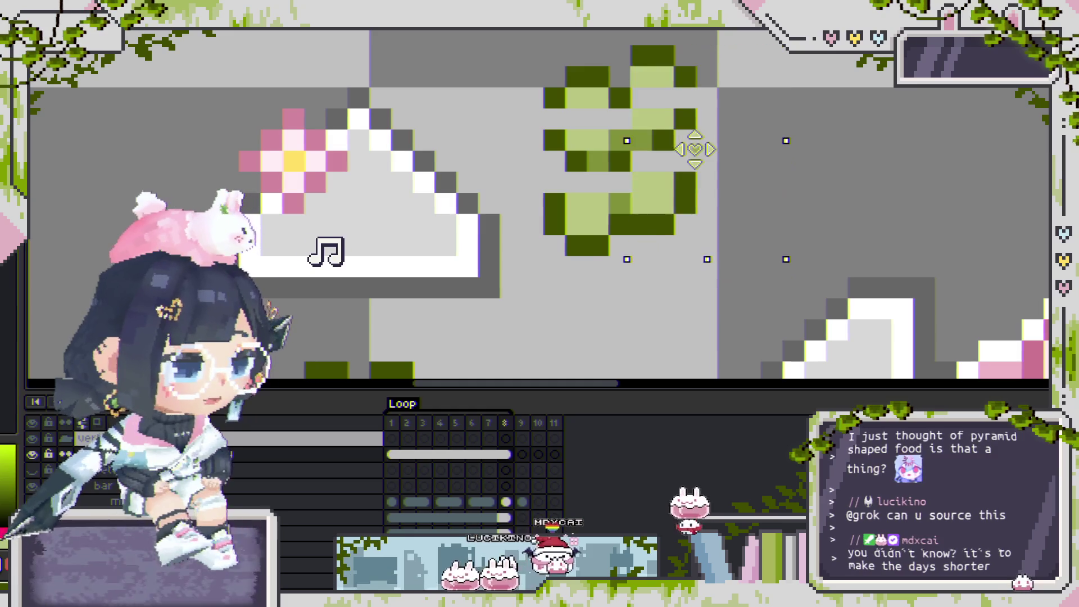
pyautogui.press('Right')
pyautogui.click(644, 119)
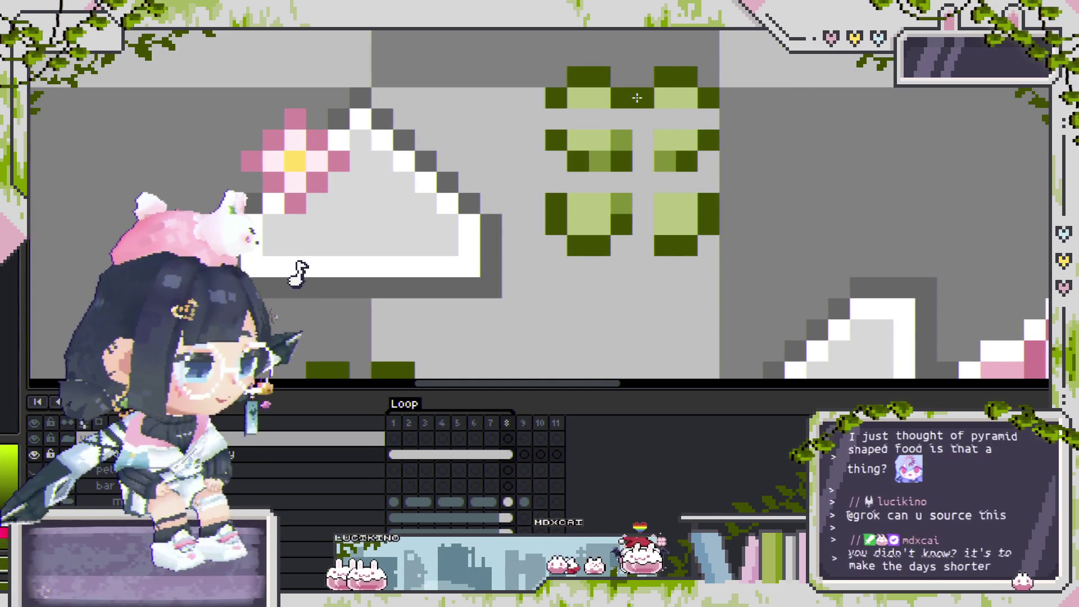
# Move the right leaf column one pixel right and add two dark-green joining pixels.
pyautogui.moveTo(764, 280); pyautogui.dragTo(649, 63)
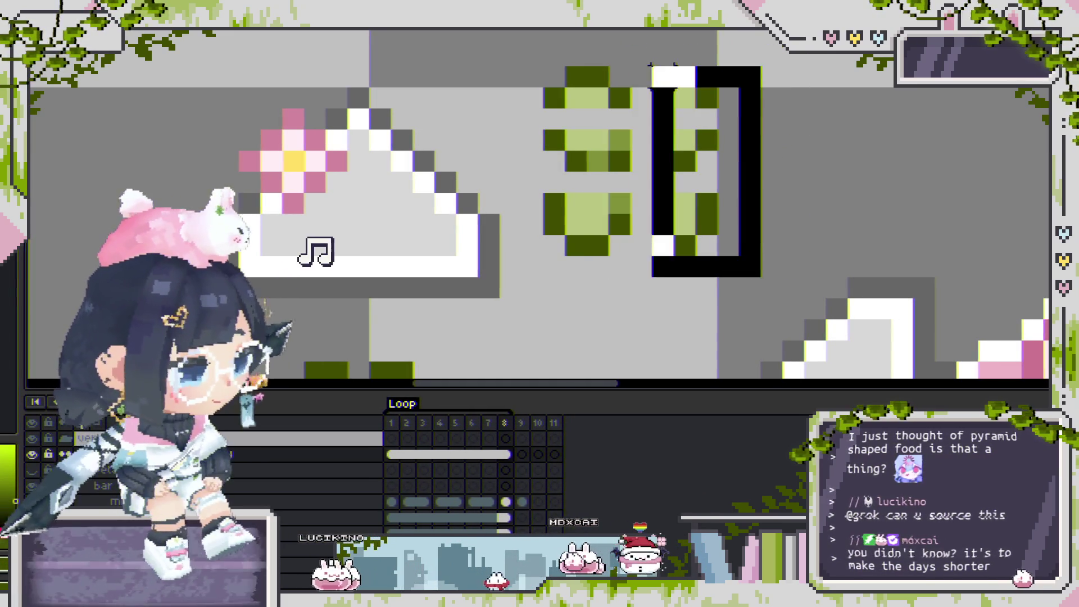
pyautogui.moveTo(665, 156); pyautogui.dragTo(686, 156)
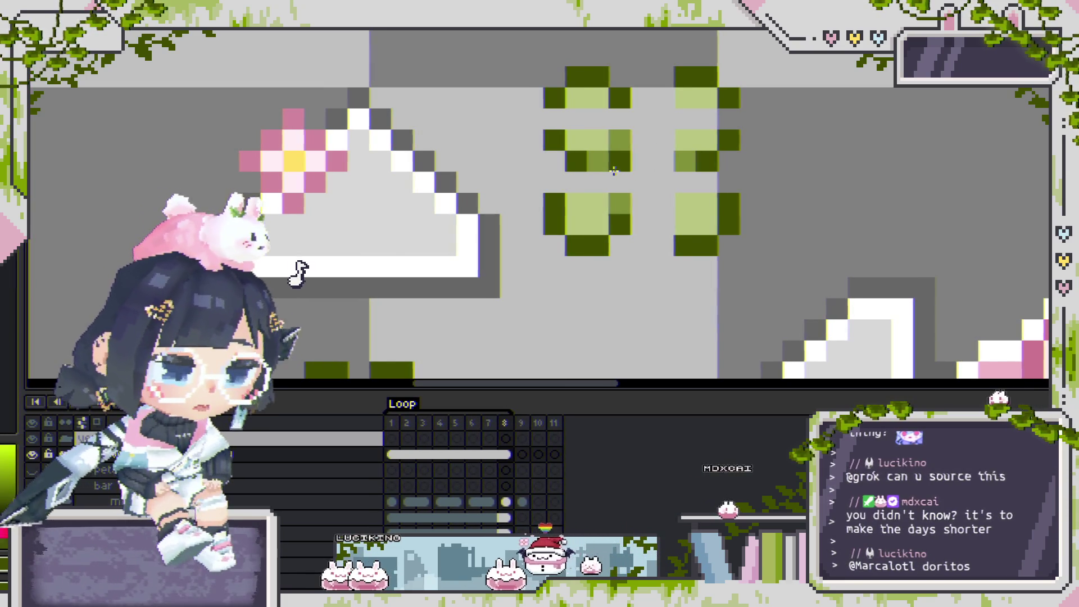
pyautogui.click(644, 118)
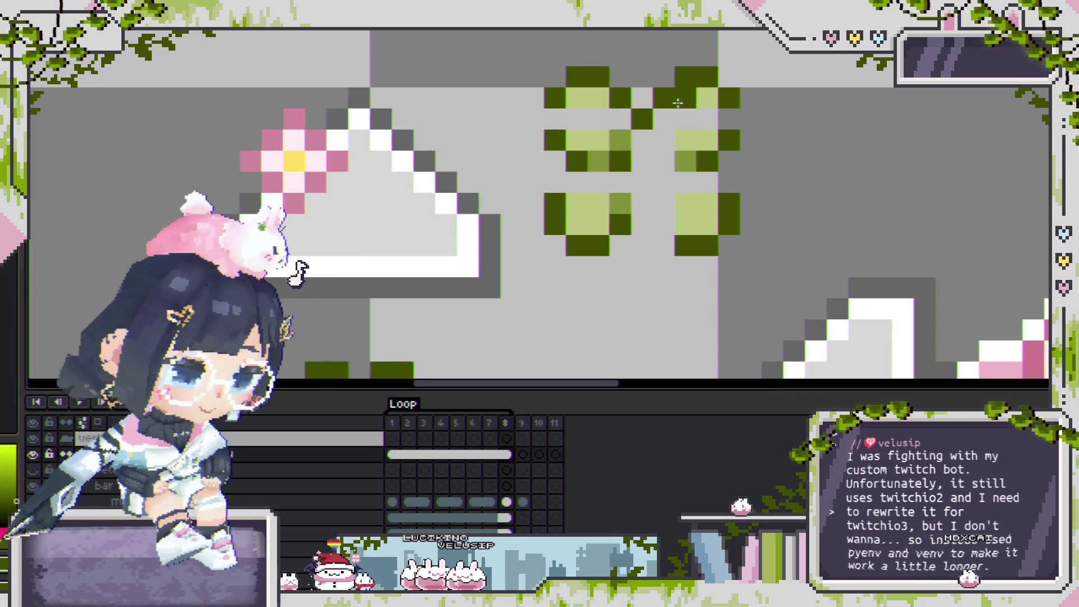
pyautogui.click(673, 132)
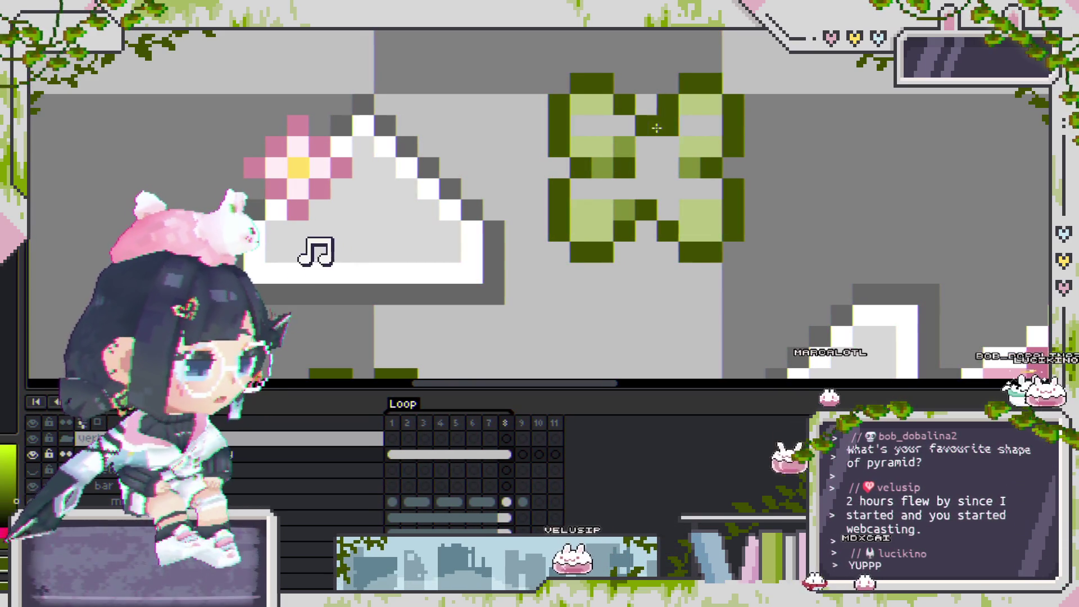
# Paint the clover's centre pixels mid-olive, sampling the colour from the artwork.
pyautogui.click(626, 153)
pyautogui.click(618, 204)
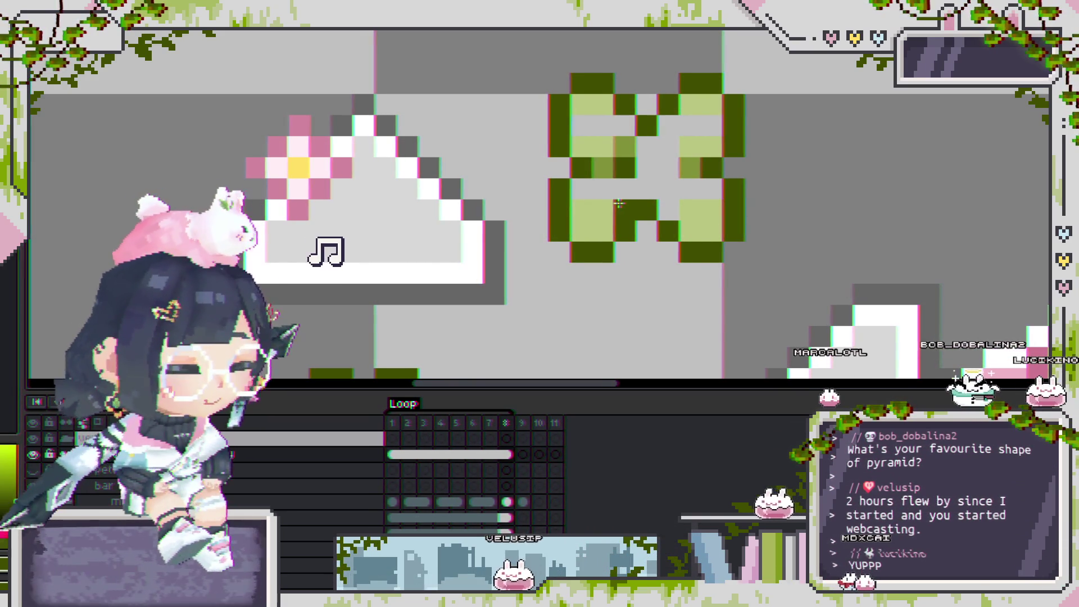
pyautogui.press('alt')
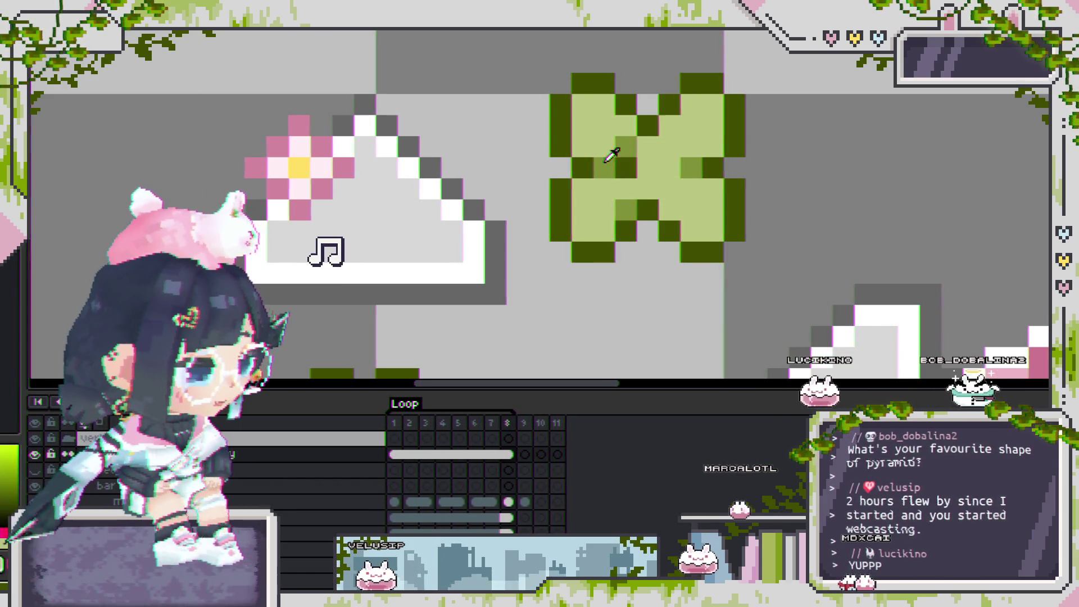
pyautogui.click(668, 168)
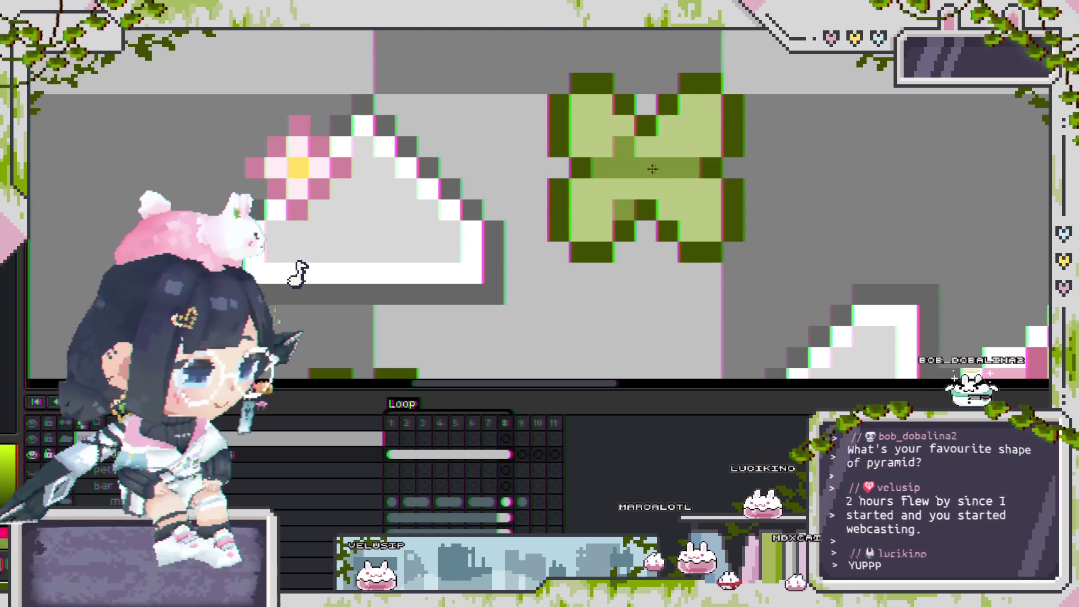
pyautogui.click(648, 149)
pyautogui.click(646, 188)
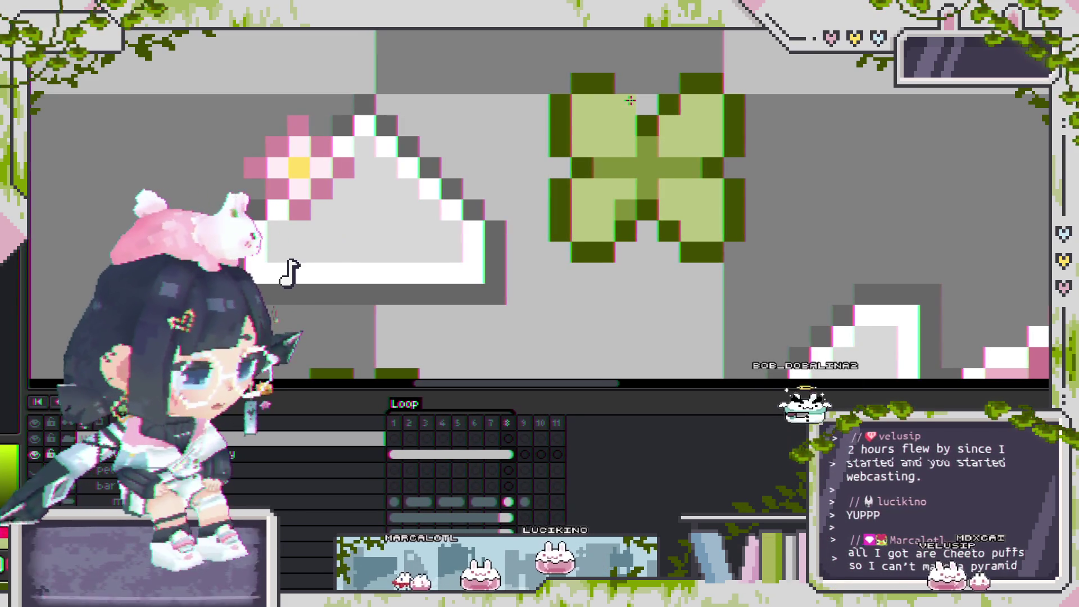
pyautogui.scroll(1, 657, 98)
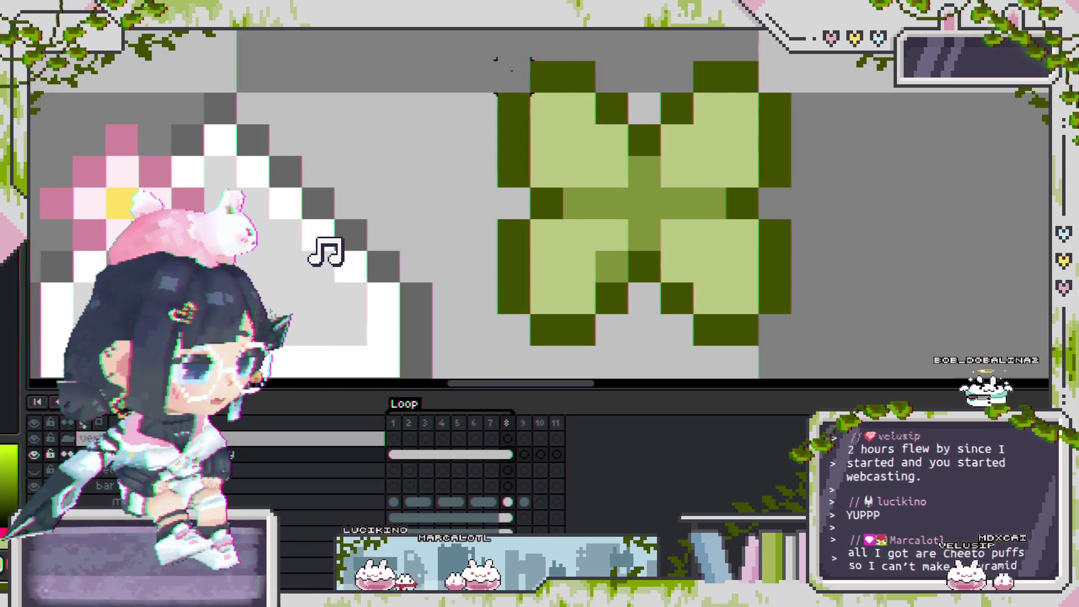
# Undo the accidental black and white strokes and shift the top-left leaf one pixel right.
pyautogui.moveTo(514, 76); pyautogui.dragTo(568, 128)
pyautogui.hotkey('ctrl', 'z')
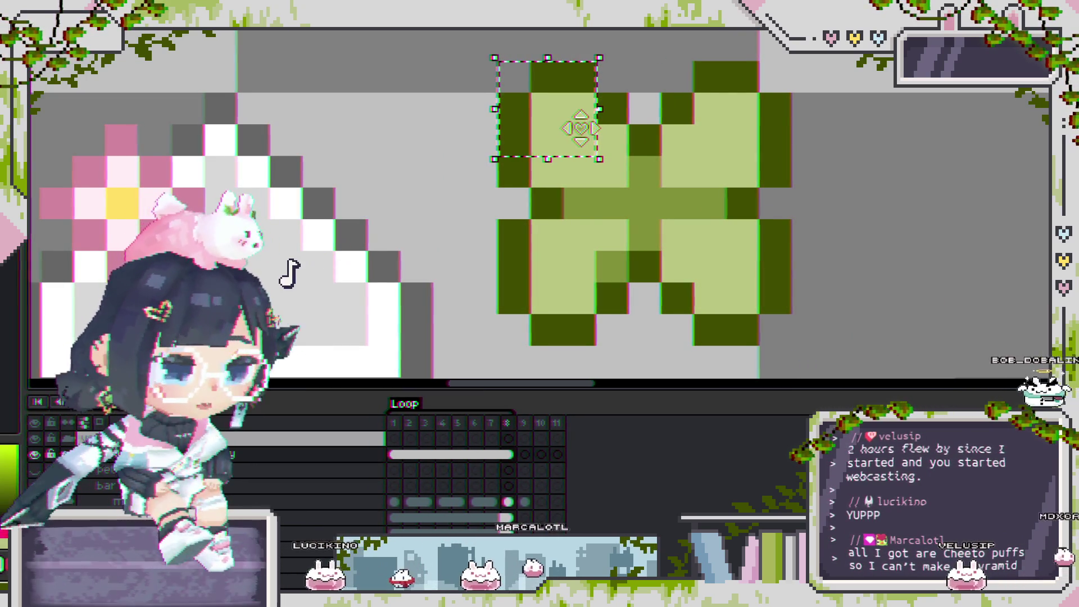
pyautogui.moveTo(581, 151)
pyautogui.mouseDown()
pyautogui.moveTo(594, 156)
pyautogui.moveTo(580, 150)
pyautogui.mouseUp()
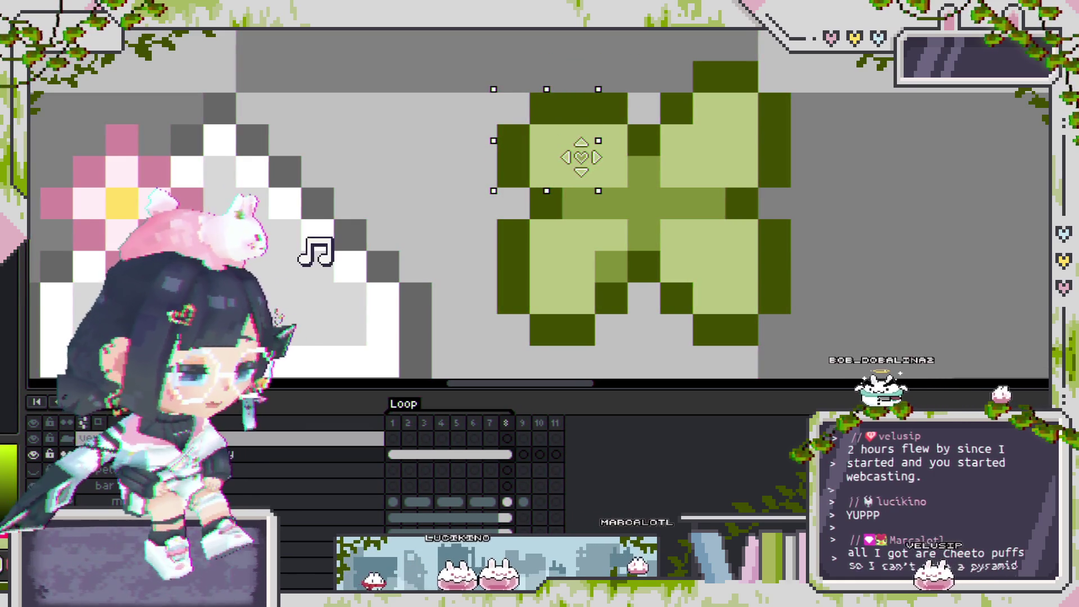
pyautogui.scroll(-3, 623, 203)
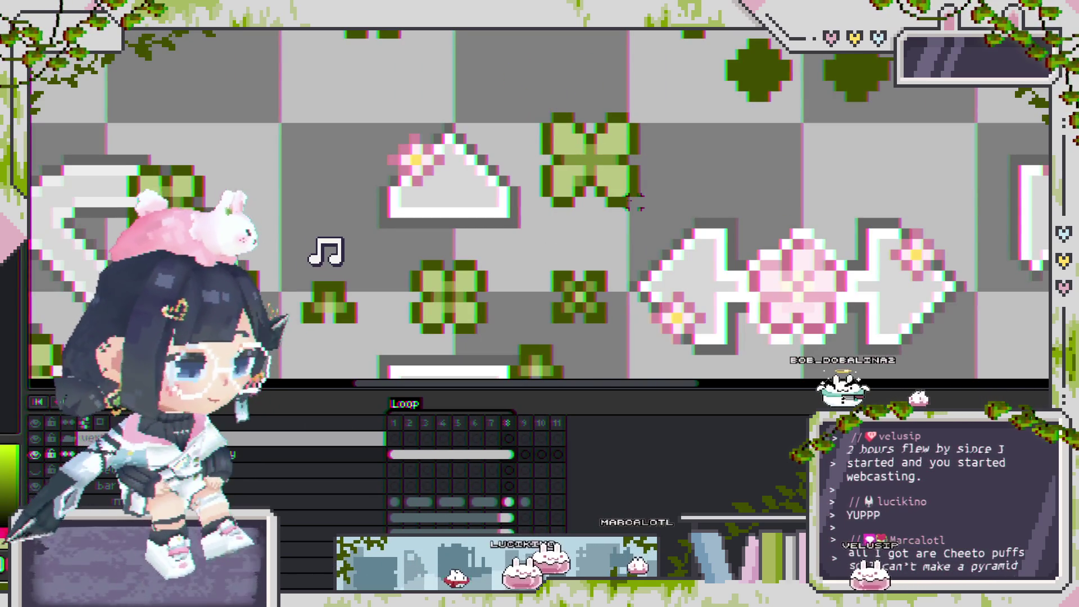
pyautogui.scroll(2, 634, 204)
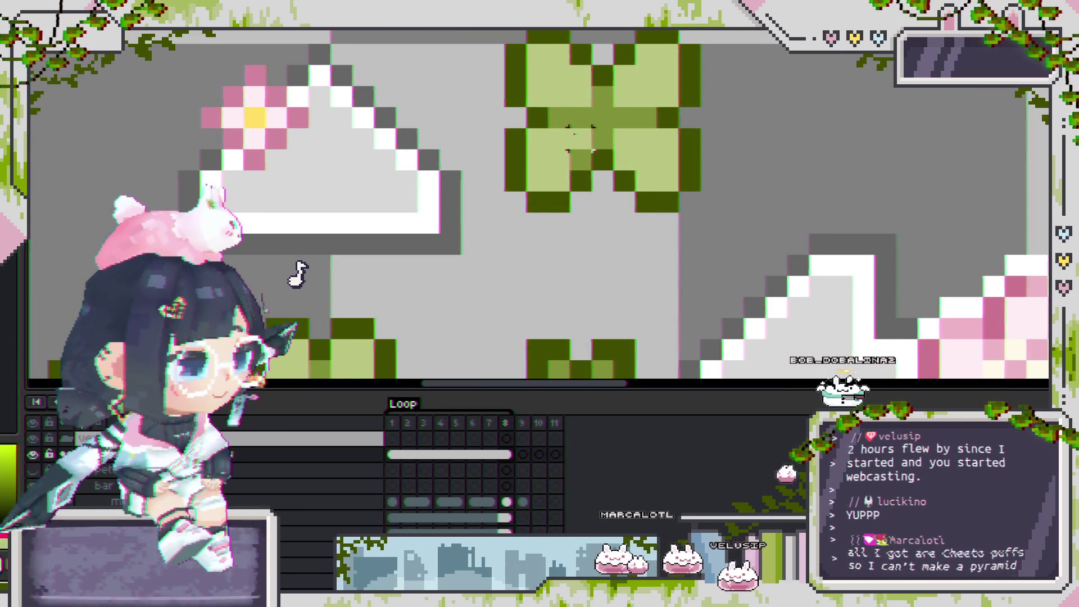
# Darken two of the top-left leaf's outline pixels to dark green.
pyautogui.scroll(-3, 558, 138)
pyautogui.scroll(2, 556, 159)
pyautogui.scroll(1, 556, 159)
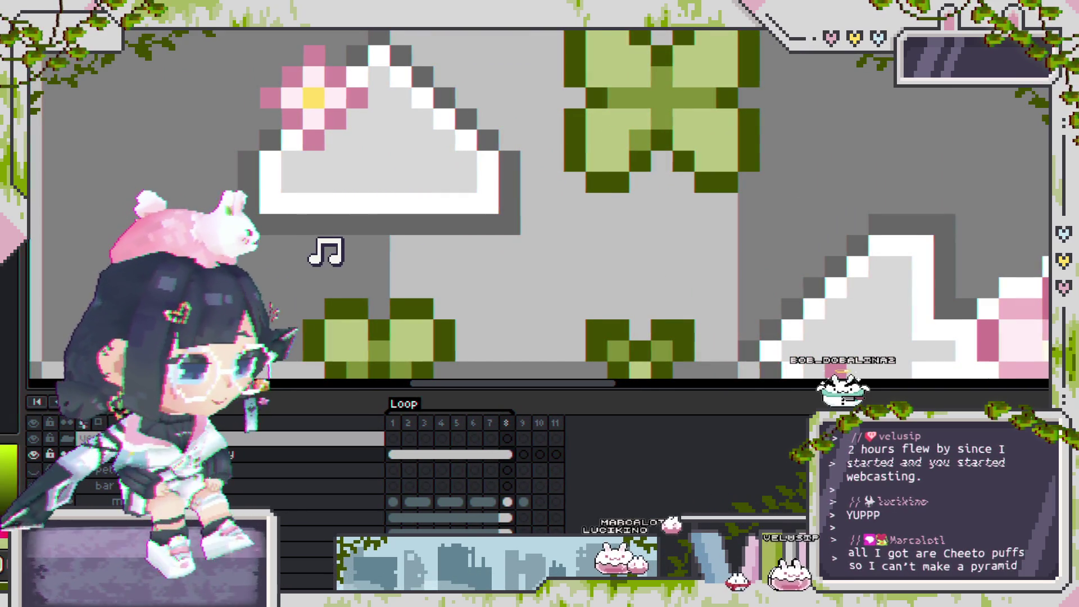
pyautogui.scroll(-2, 617, 160)
pyautogui.scroll(2, 617, 163)
pyautogui.scroll(1, 617, 169)
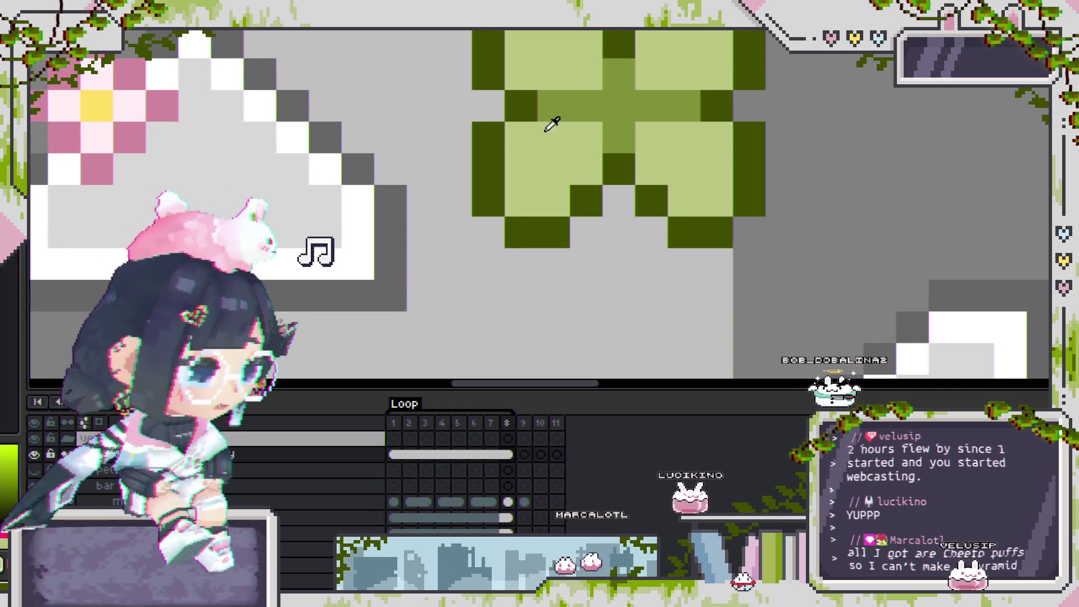
pyautogui.click(554, 106)
pyautogui.click(649, 94)
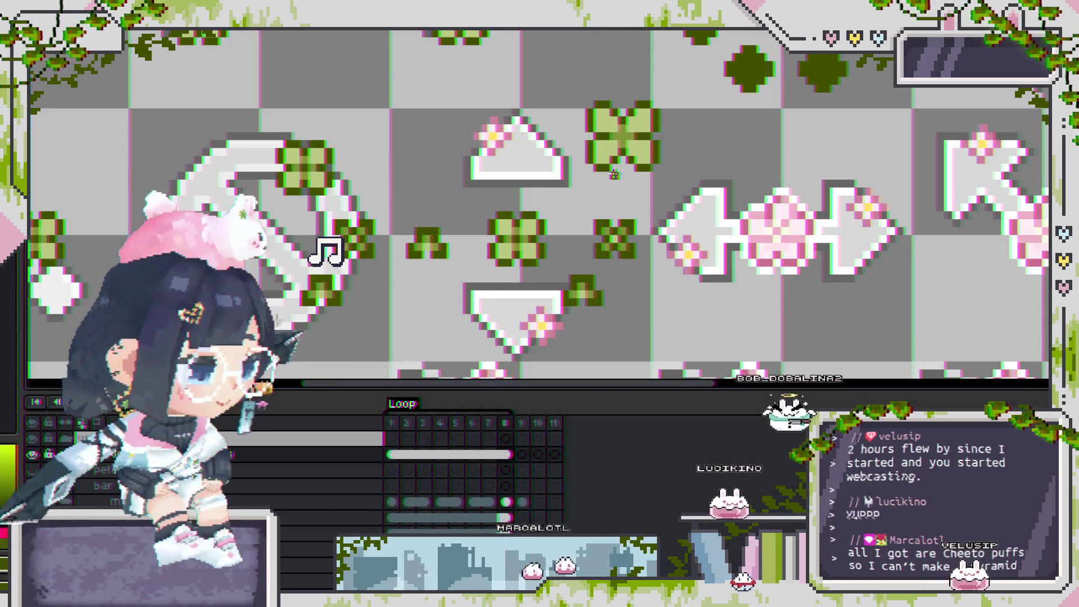
pyautogui.scroll(-2, 624, 134)
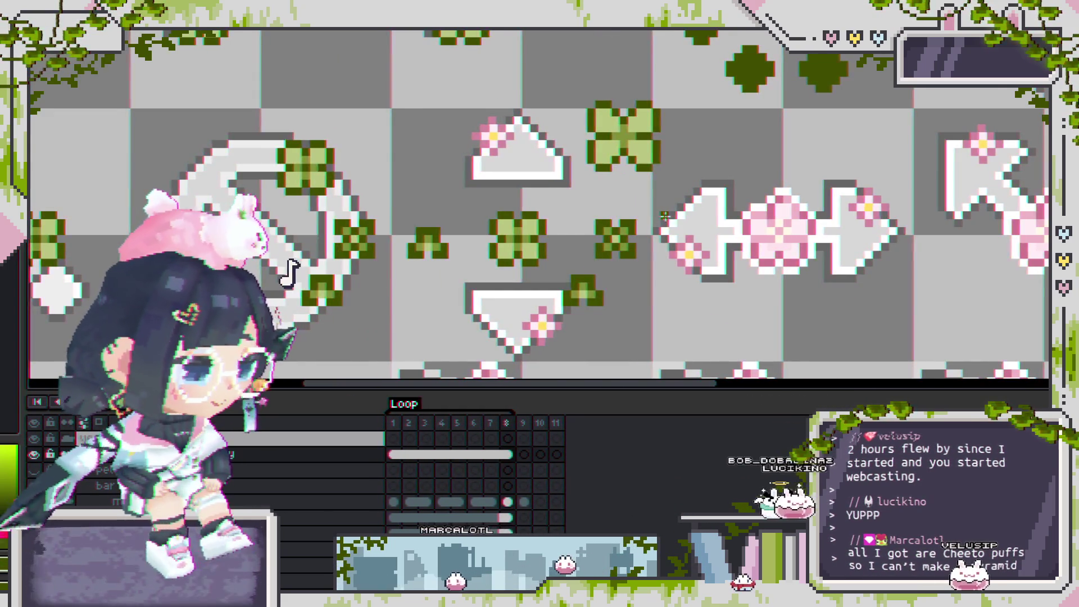
pyautogui.scroll(-1, 651, 203)
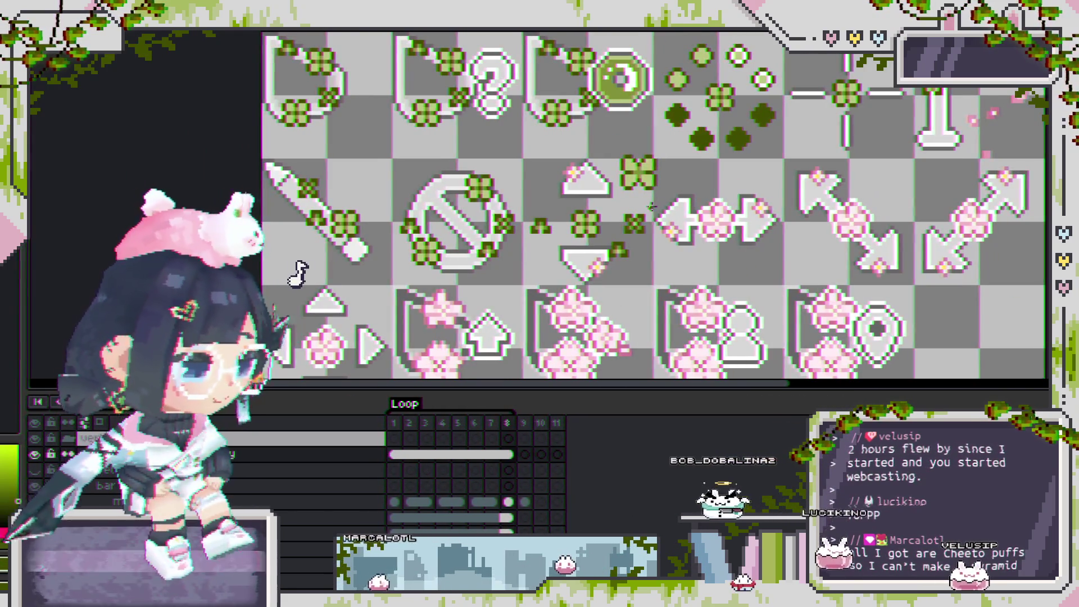
pyautogui.scroll(3, 651, 202)
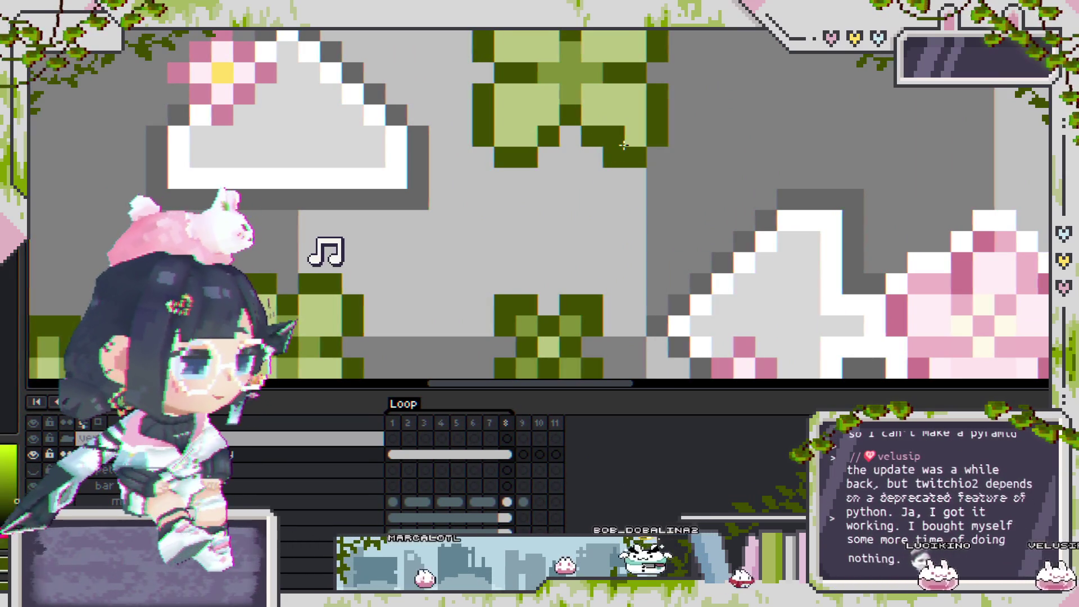
# Fill the grey gaps in the left and right leaf columns with light green.
pyautogui.scroll(-1, 696, 169)
pyautogui.moveTo(754, 184)
pyautogui.mouseDown()
pyautogui.moveTo(649, 94)
pyautogui.moveTo(518, 129)
pyautogui.mouseUp()
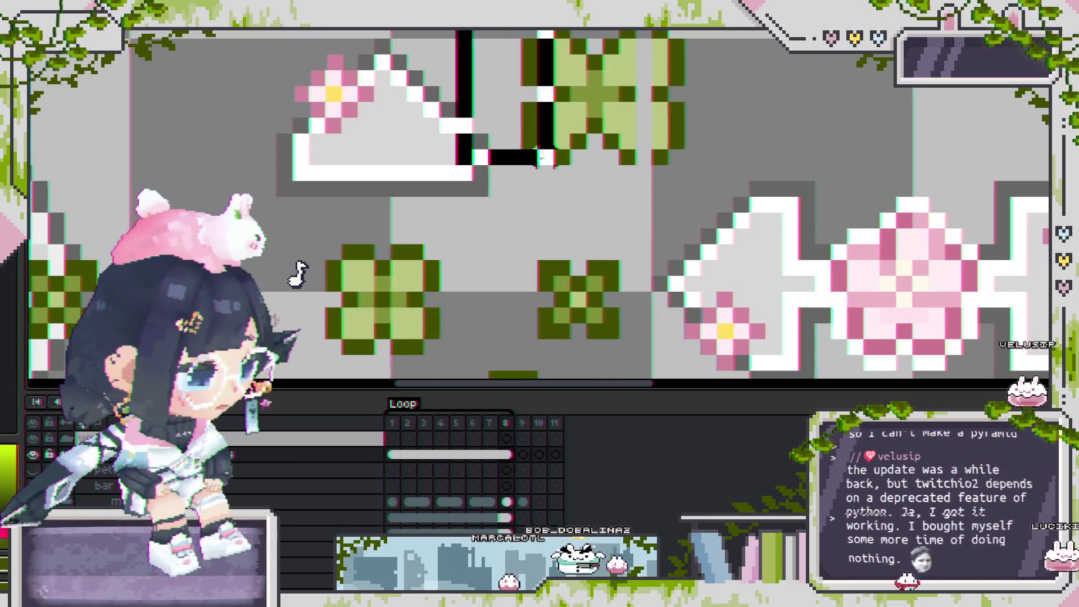
pyautogui.hotkey('ctrl', 'd')
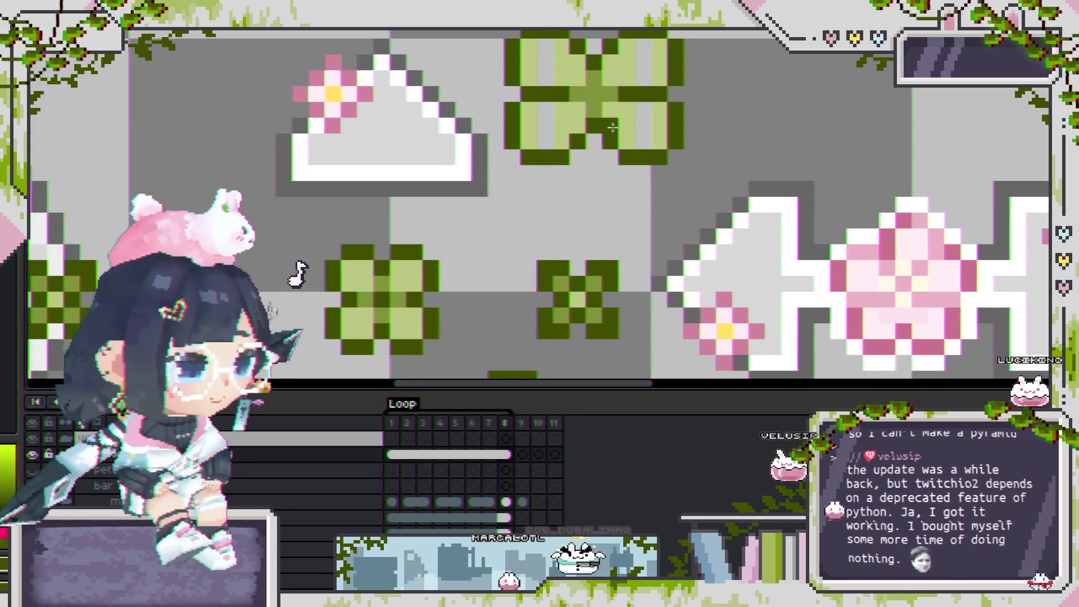
pyautogui.moveTo(612, 127); pyautogui.dragTo(571, 196)
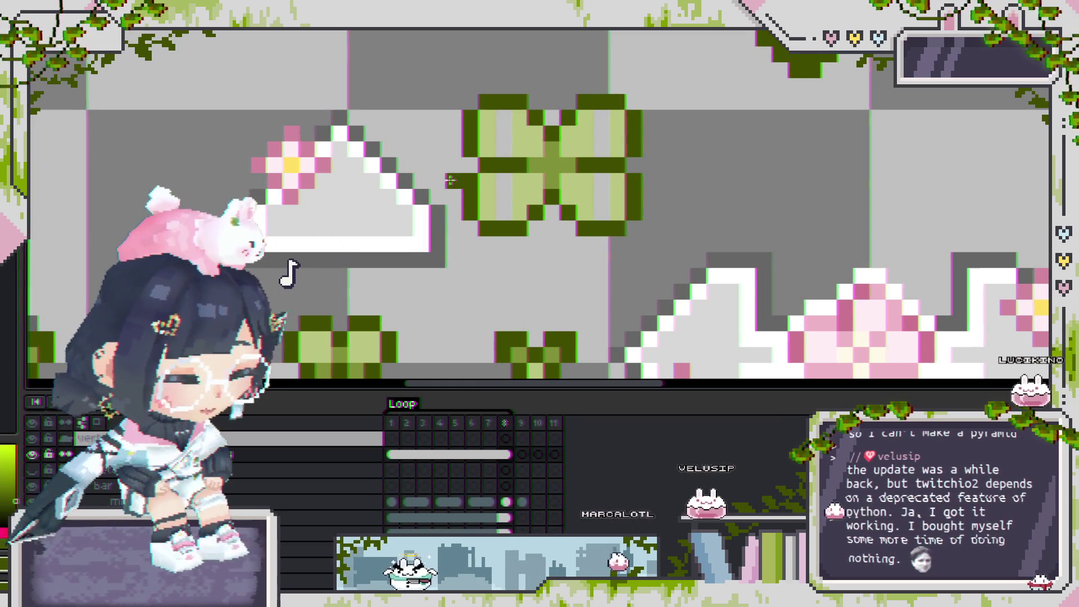
pyautogui.scroll(2, 504, 156)
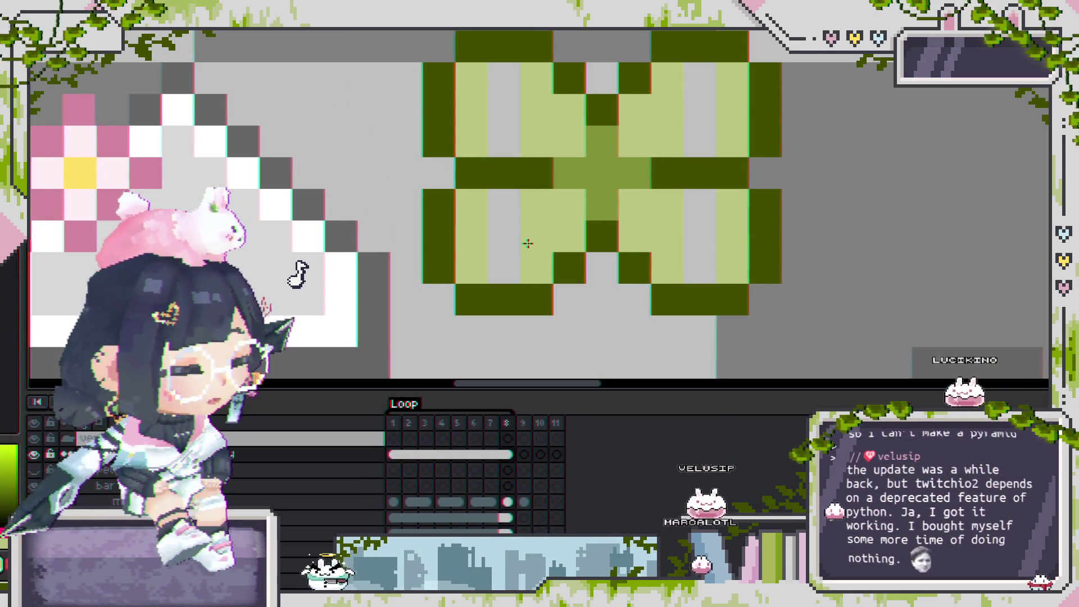
pyautogui.moveTo(506, 275); pyautogui.dragTo(506, 193)
pyautogui.click(503, 121)
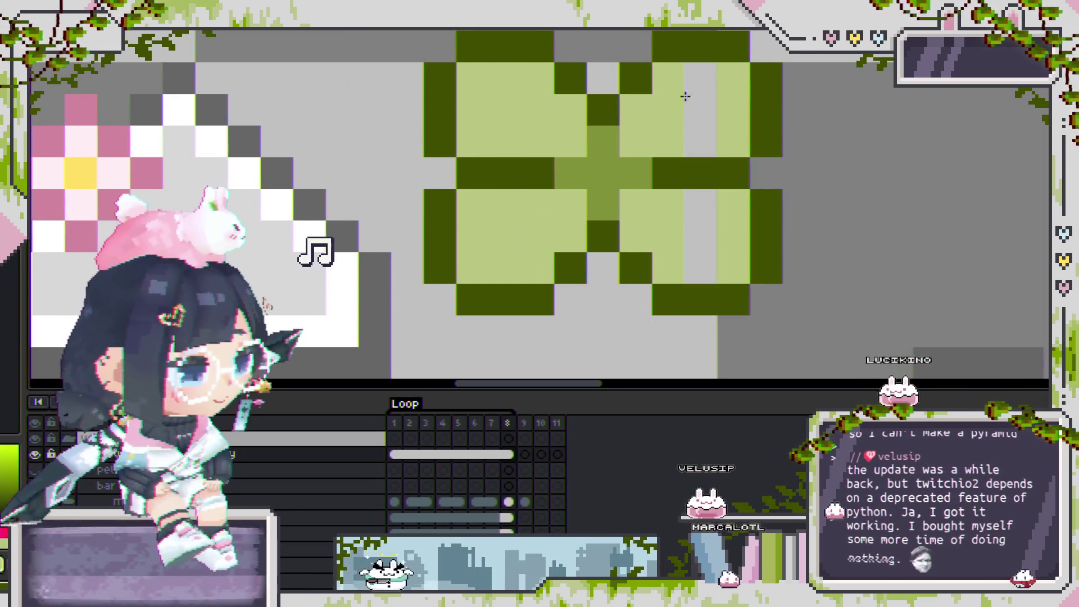
pyautogui.moveTo(706, 144); pyautogui.dragTo(698, 84)
pyautogui.click(703, 210)
pyautogui.click(703, 267)
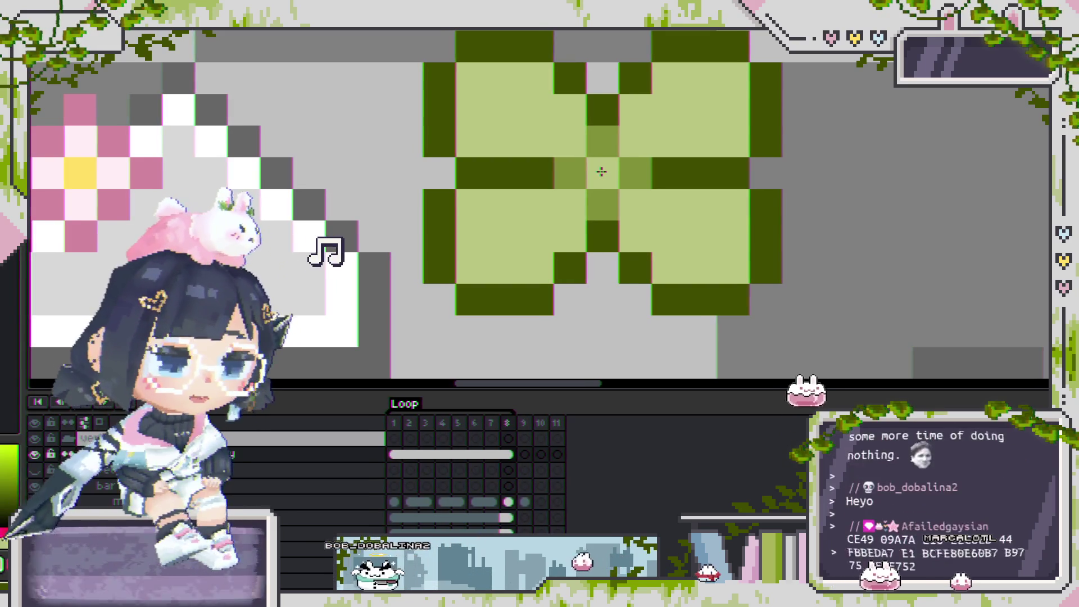
# Repaint the centre stem pixels into a solid mid-olive cross.
pyautogui.moveTo(698, 196); pyautogui.dragTo(691, 205)
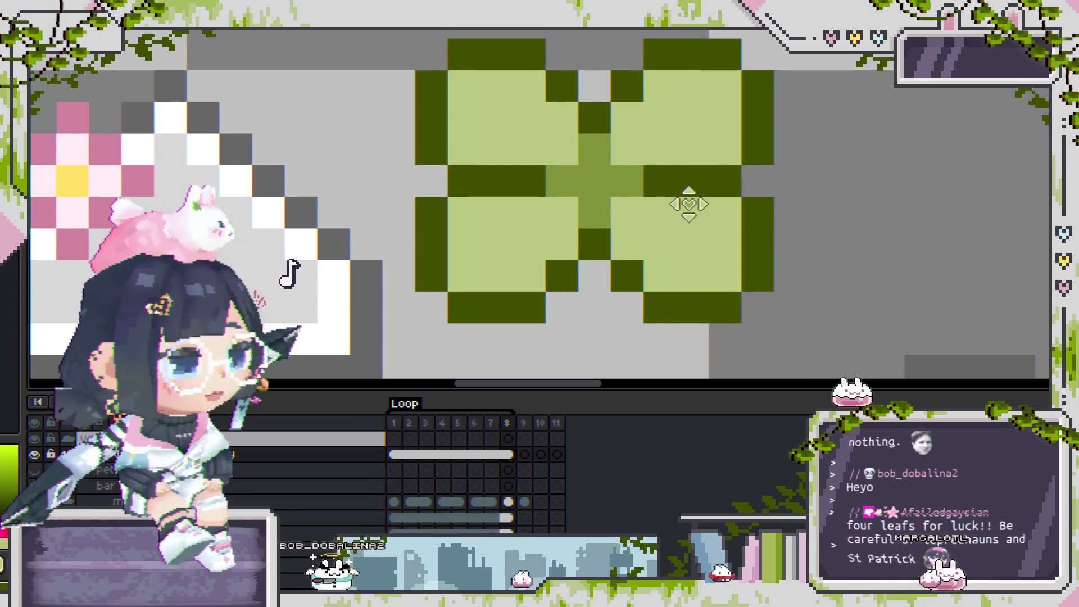
pyautogui.click(606, 121)
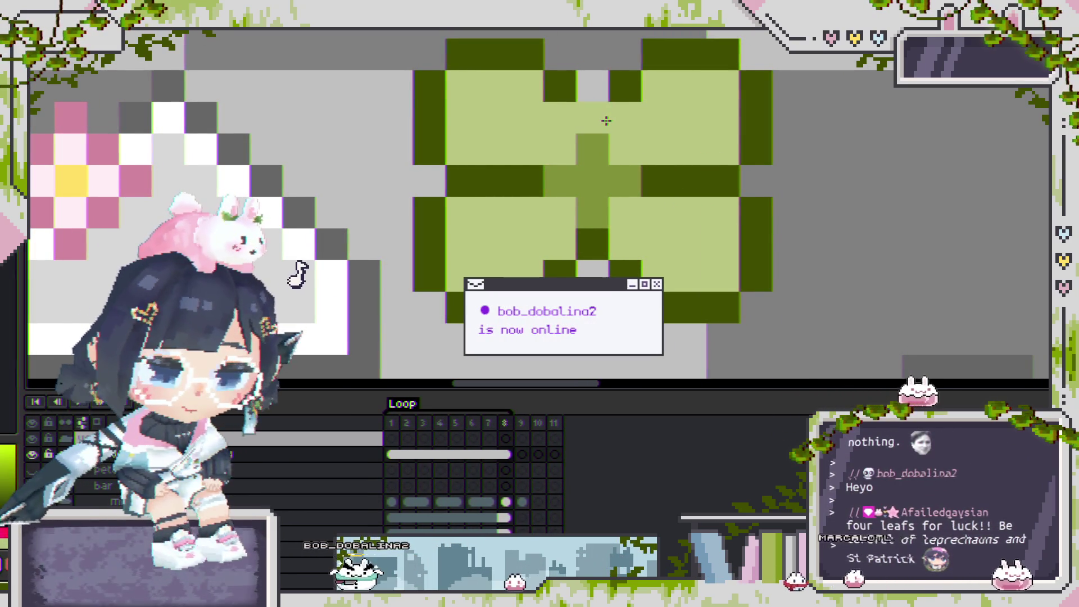
pyautogui.moveTo(606, 121); pyautogui.dragTo(585, 181)
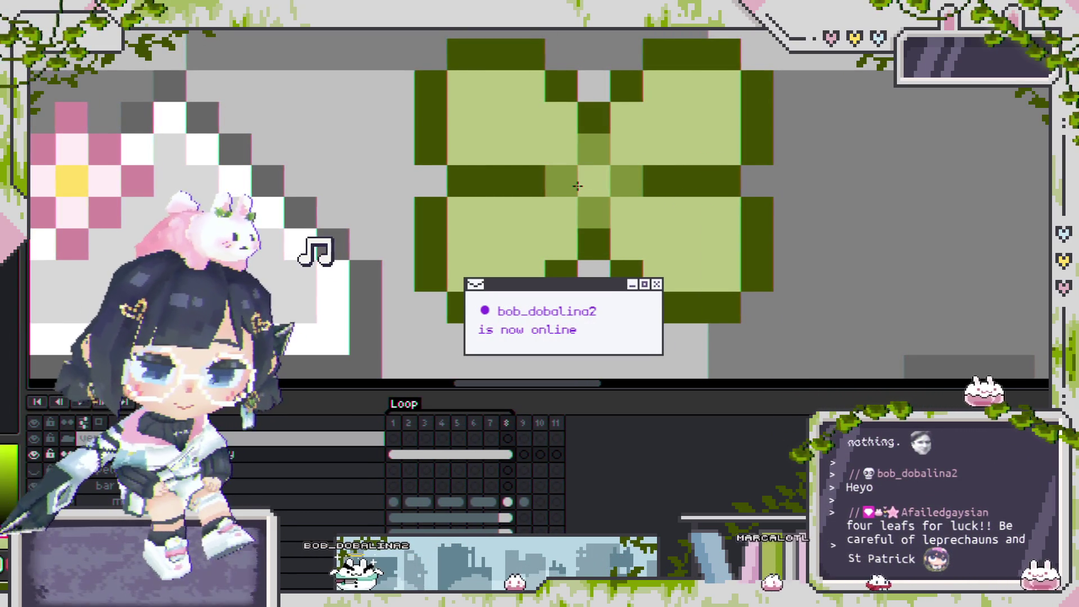
pyautogui.moveTo(578, 186); pyautogui.dragTo(580, 159)
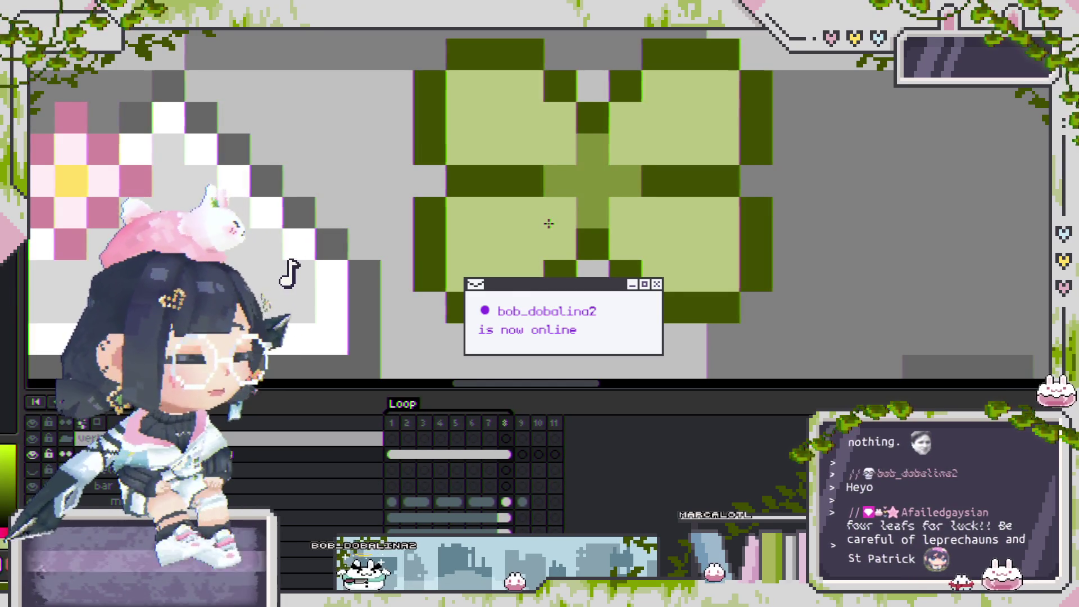
pyautogui.scroll(-1, 548, 224)
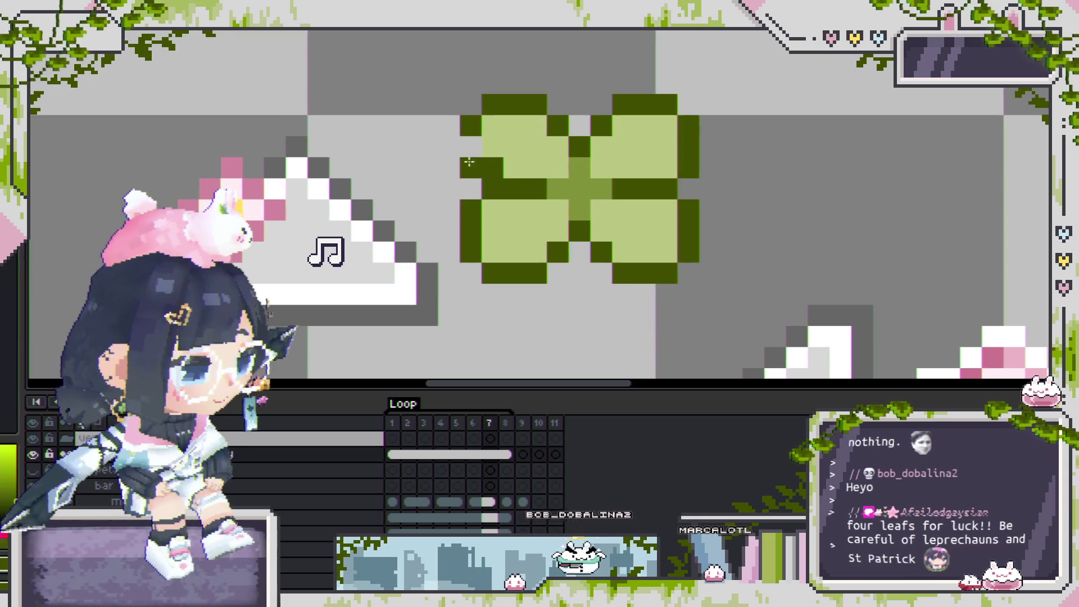
pyautogui.click(463, 161)
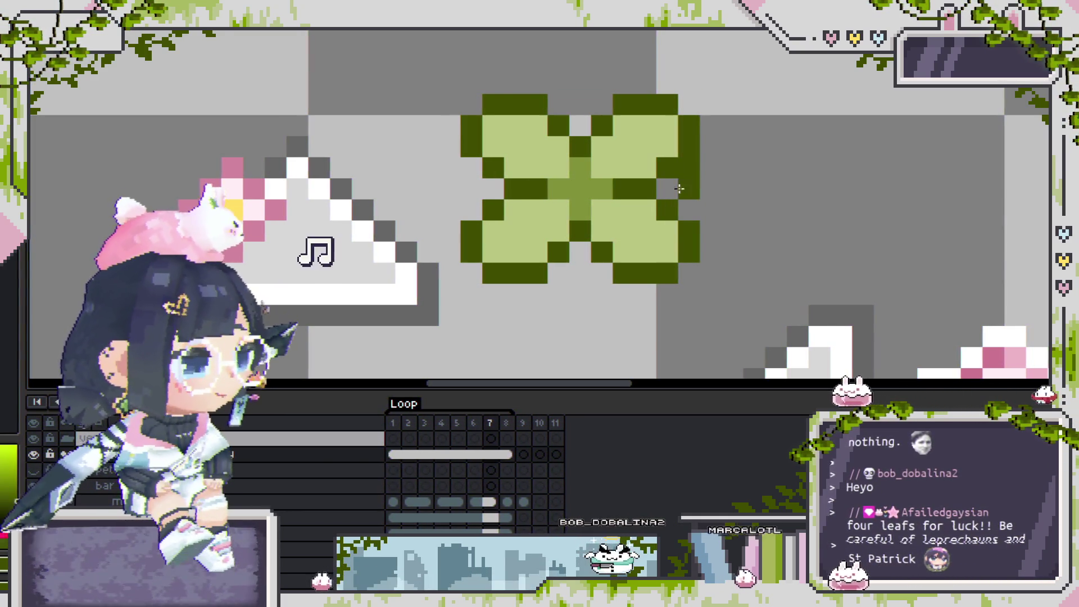
pyautogui.scroll(-3, 674, 220)
pyautogui.scroll(2, 677, 242)
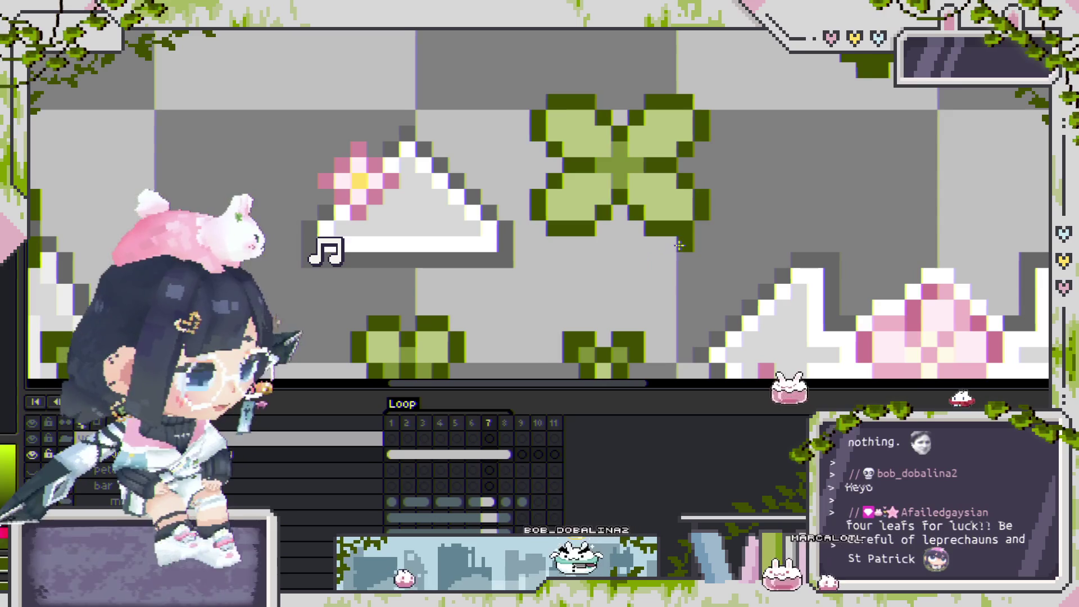
pyautogui.moveTo(813, 256); pyautogui.dragTo(659, 75)
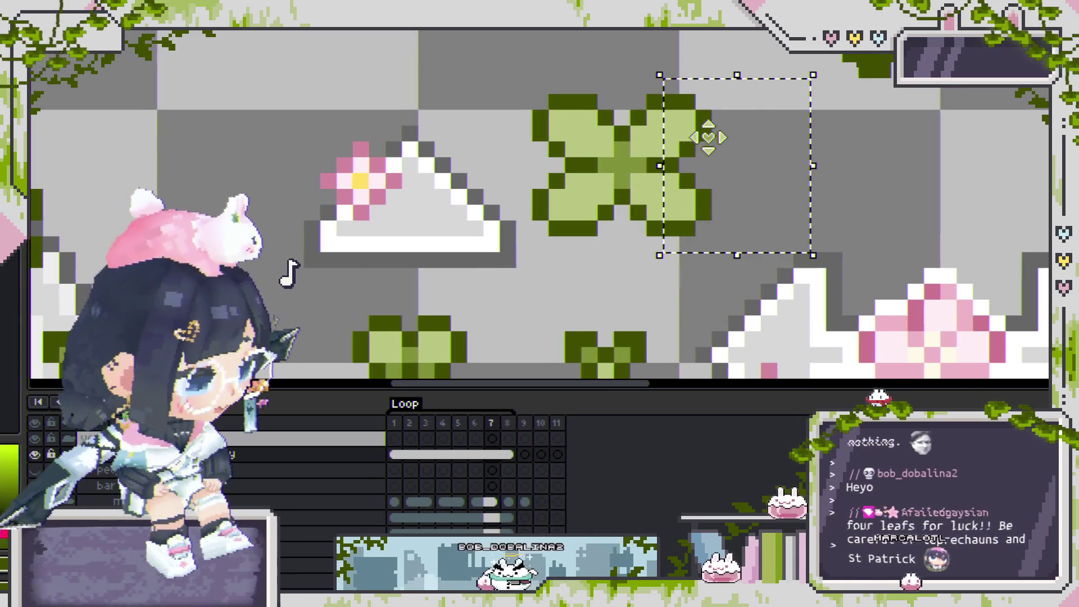
pyautogui.moveTo(703, 140)
pyautogui.mouseDown()
pyautogui.moveTo(559, 217)
pyautogui.moveTo(631, 251)
pyautogui.mouseUp()
pyautogui.hotkey('ctrl', 'z')
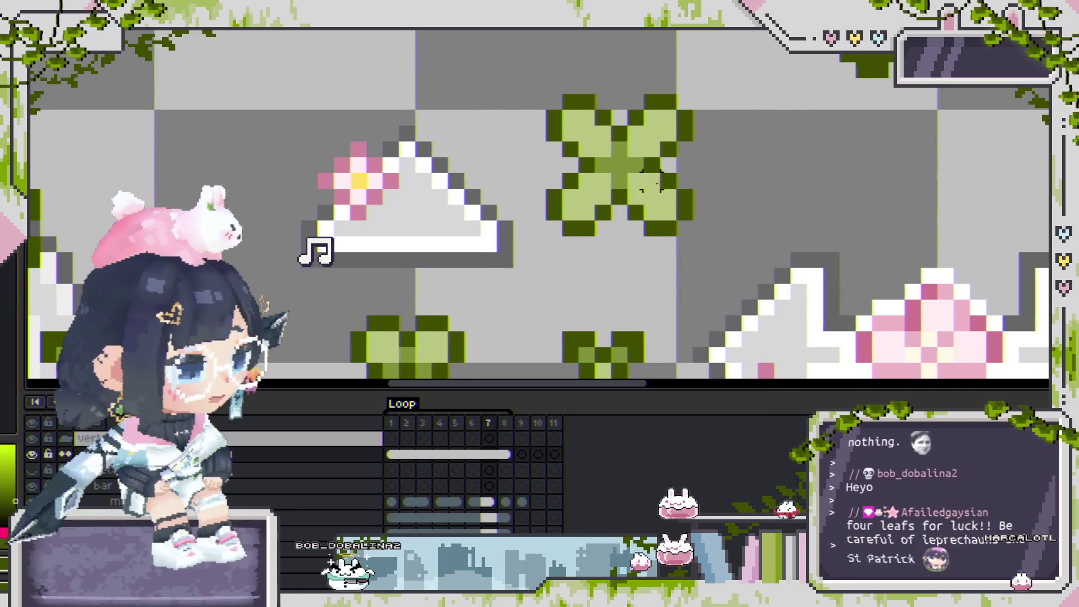
pyautogui.scroll(1, 602, 150)
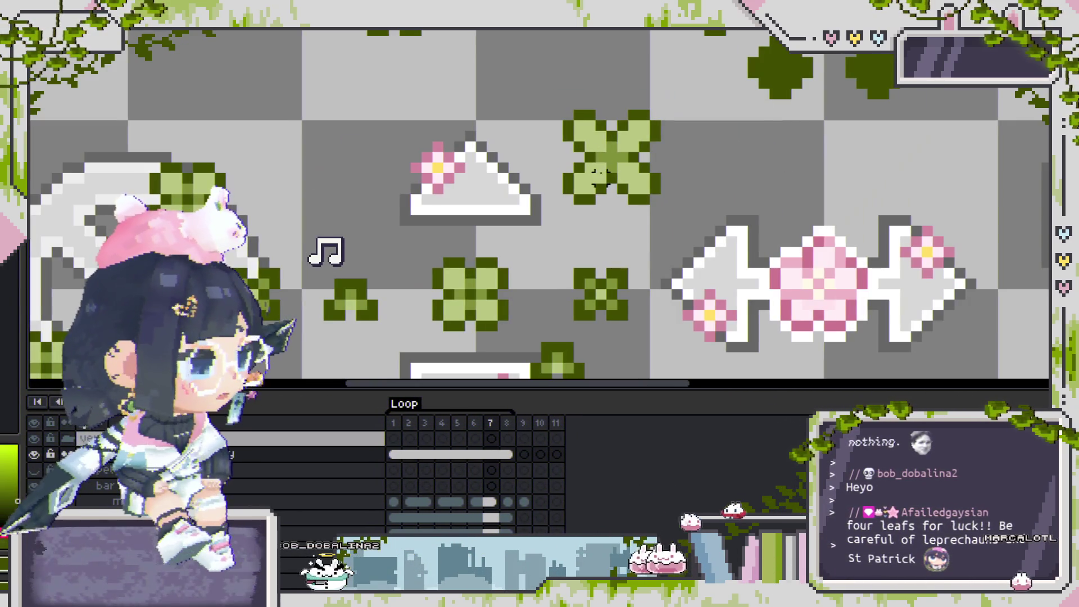
pyautogui.scroll(-2, 600, 156)
pyautogui.scroll(2, 591, 169)
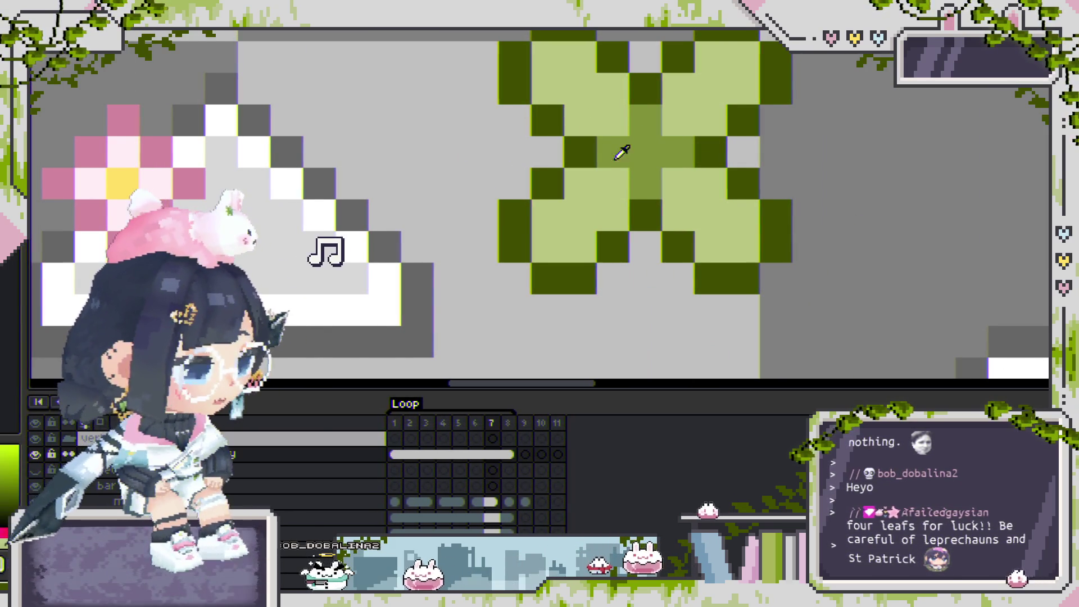
pyautogui.scroll(-1, 654, 133)
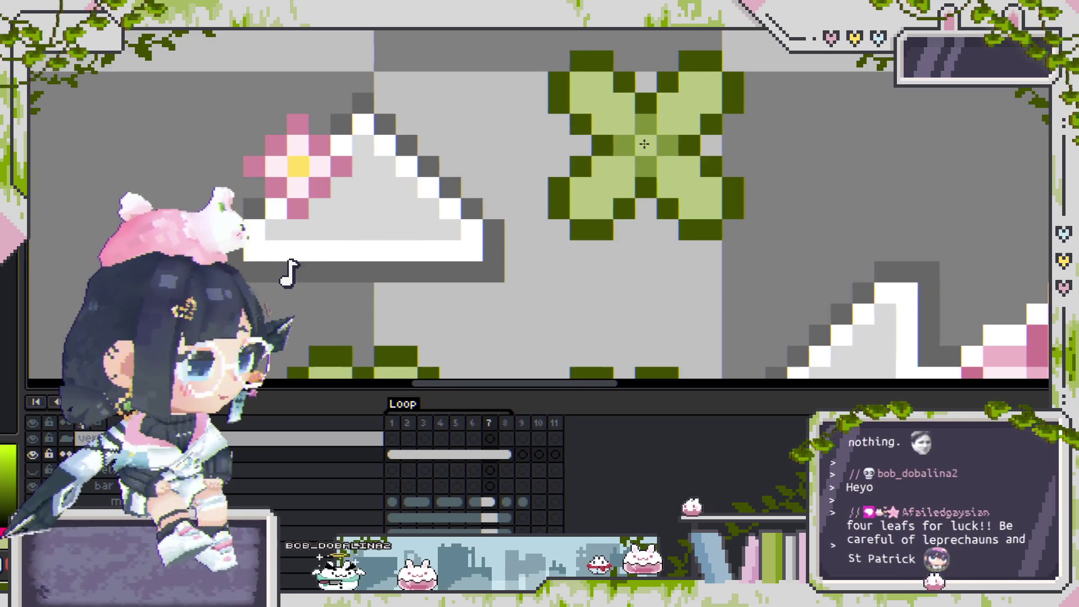
pyautogui.scroll(-3, 641, 146)
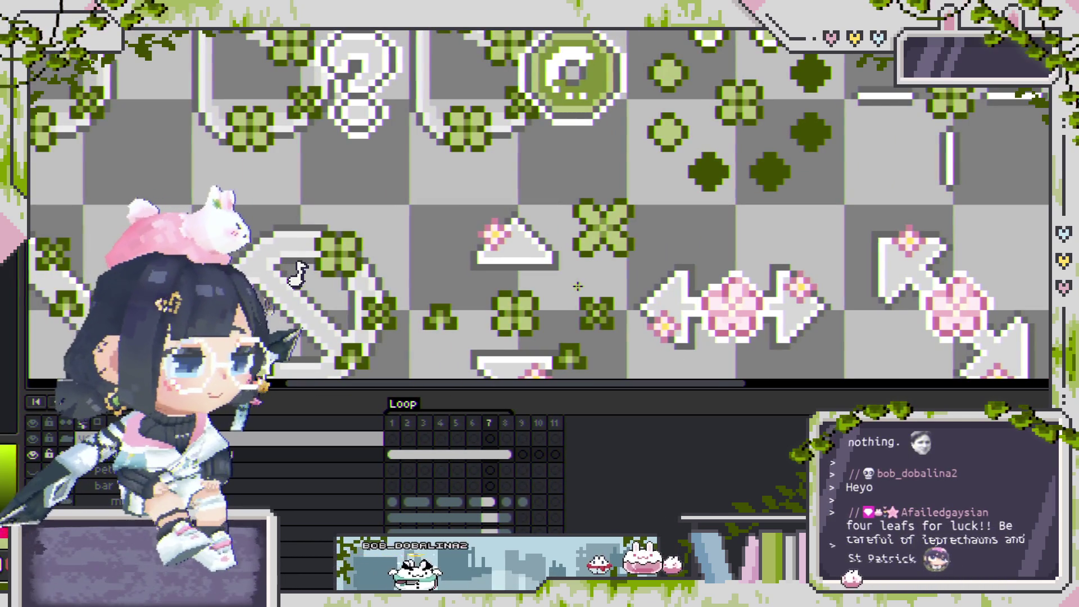
pyautogui.scroll(1, 585, 259)
pyautogui.scroll(-2, 587, 257)
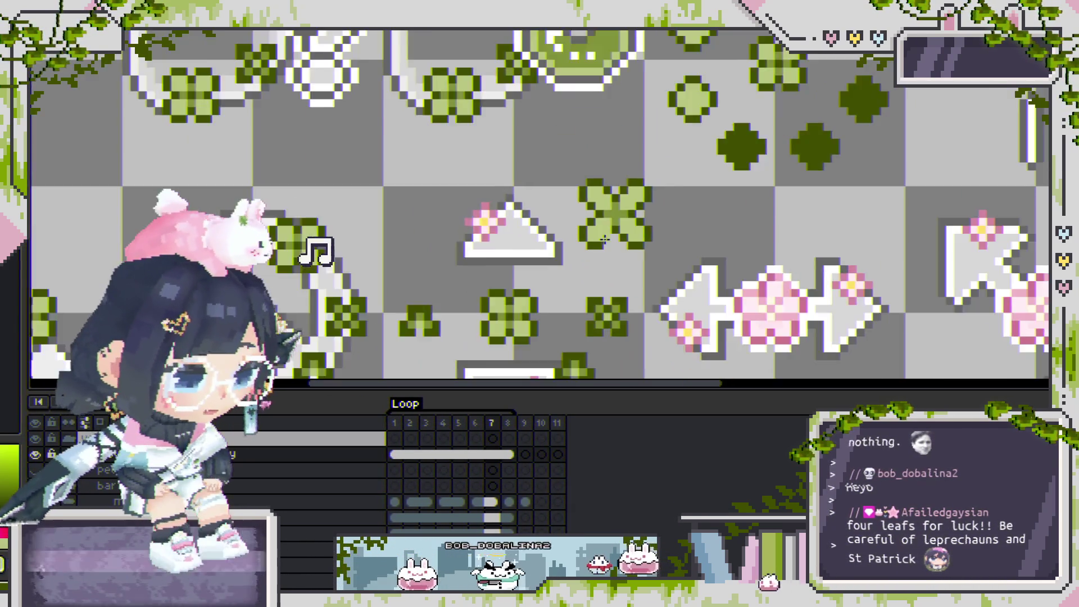
pyautogui.scroll(-1, 618, 225)
pyautogui.scroll(-1, 646, 208)
pyautogui.scroll(2, 662, 194)
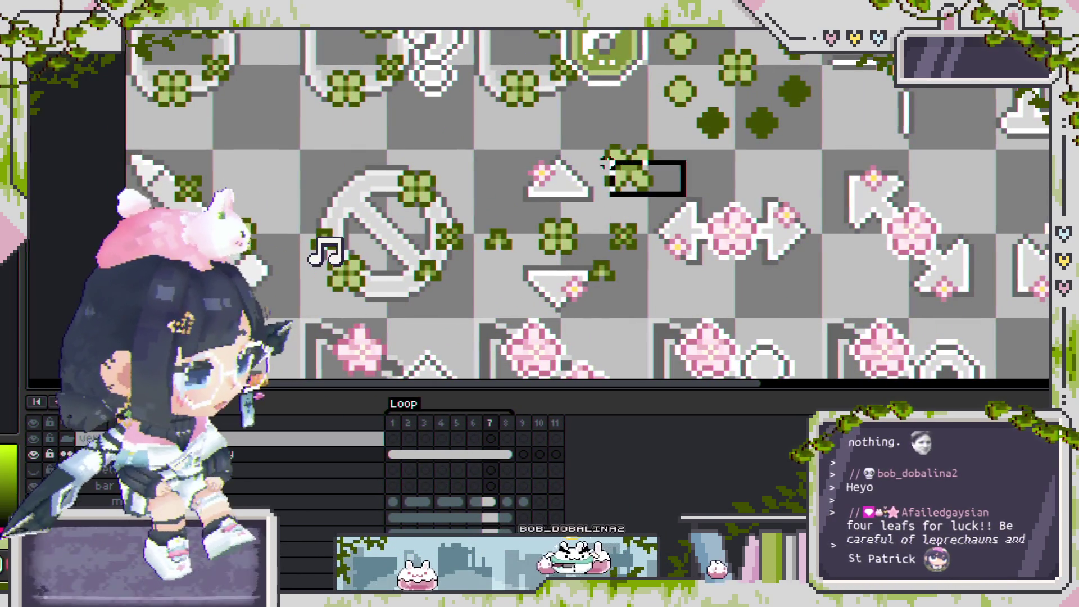
# Move the clover left beside the sword blade, above the shield, and deselect.
pyautogui.moveTo(650, 205); pyautogui.dragTo(528, 130)
pyautogui.moveTo(658, 179)
pyautogui.mouseDown()
pyautogui.moveTo(618, 179)
pyautogui.moveTo(574, 119)
pyautogui.moveTo(575, 248)
pyautogui.moveTo(409, 150)
pyautogui.mouseUp()
pyautogui.hscroll(-2, 522, 232)
pyautogui.moveTo(522, 232); pyautogui.dragTo(743, 226)
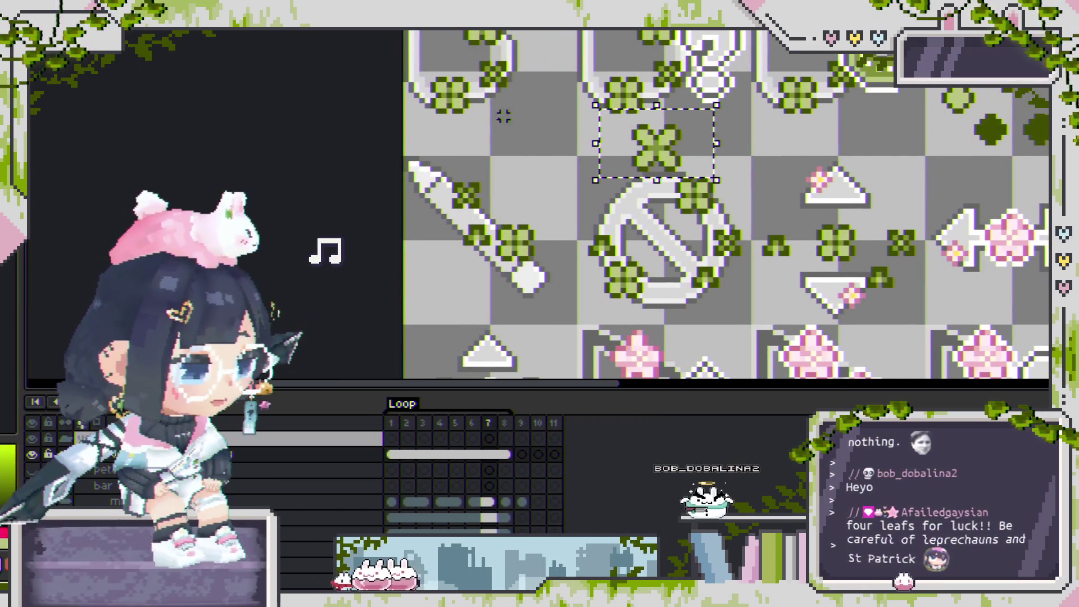
pyautogui.moveTo(685, 155); pyautogui.dragTo(576, 213)
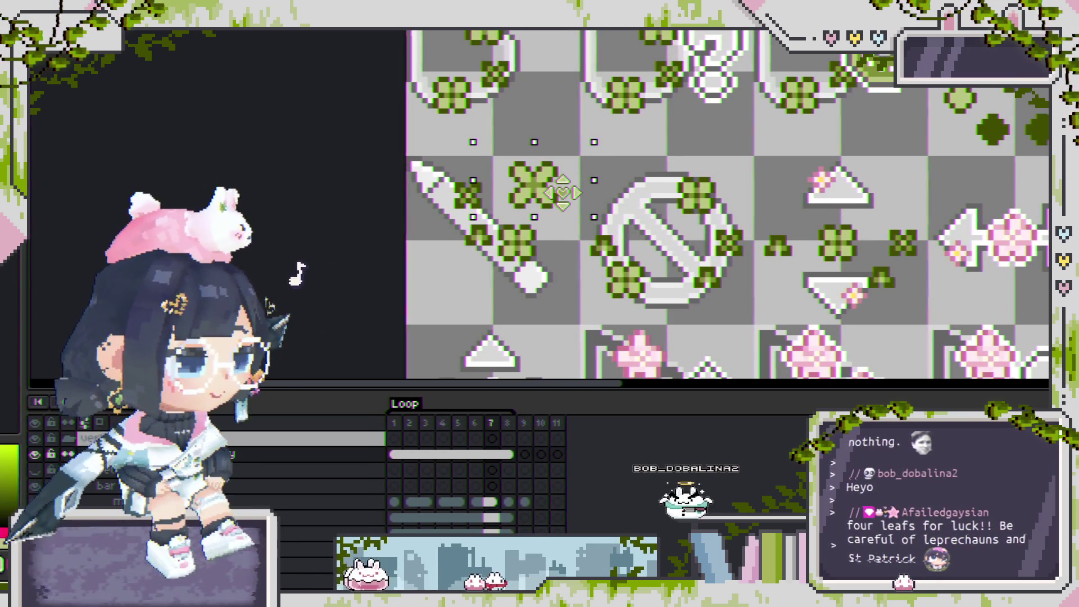
pyautogui.hotkey('ctrl', 'd')
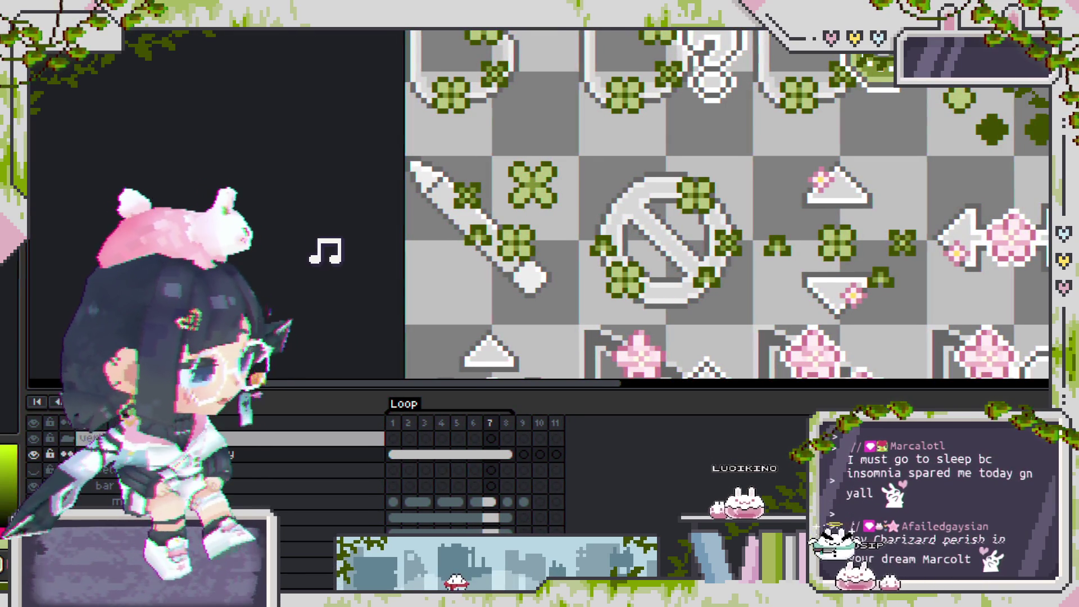
pyautogui.scroll(1, 738, 251)
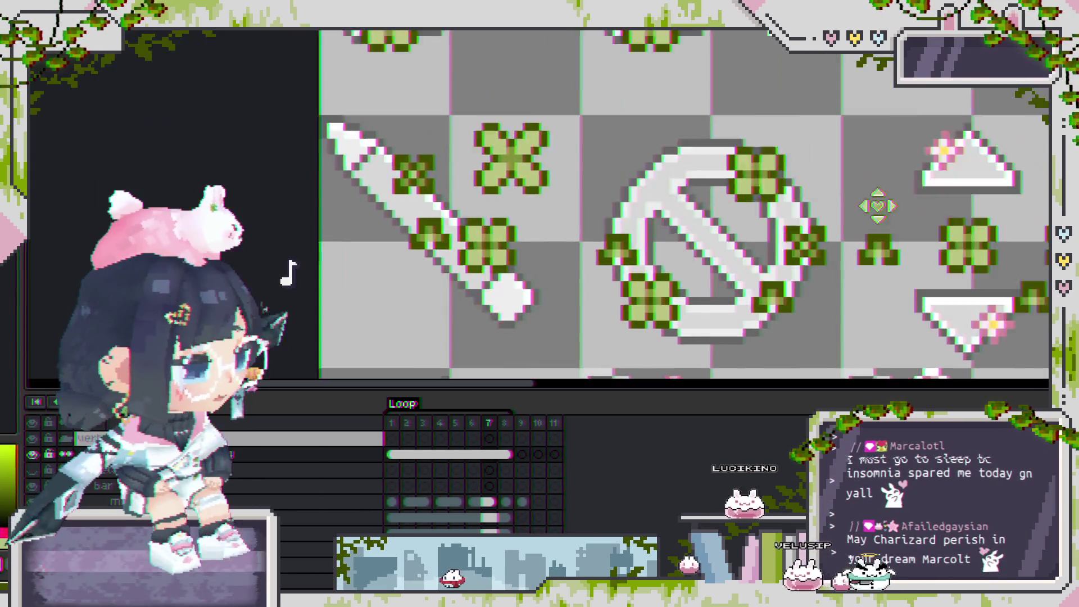
# Recolour a top-right leaf pixel of the large clover light green.
pyautogui.scroll(2, 701, 166)
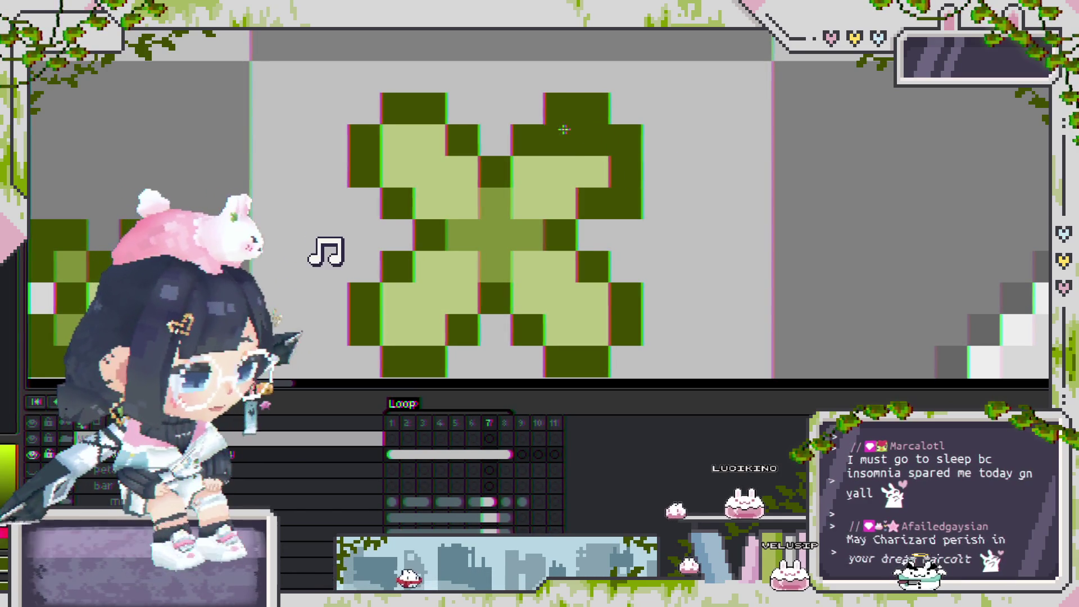
pyautogui.scroll(-2, 554, 88)
pyautogui.scroll(2, 601, 144)
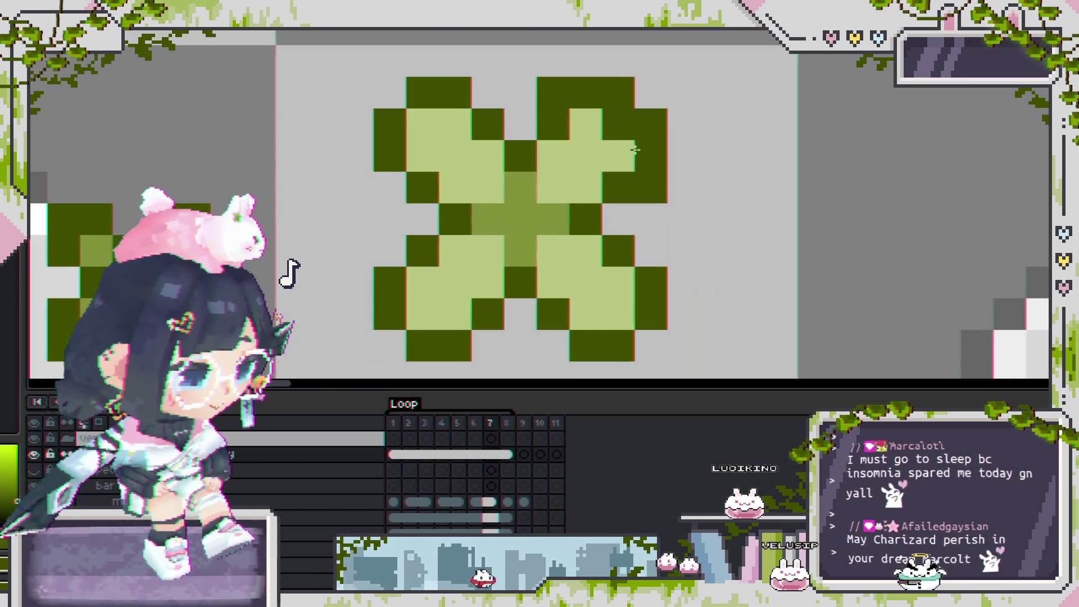
pyautogui.scroll(-2, 704, 193)
pyautogui.scroll(2, 703, 193)
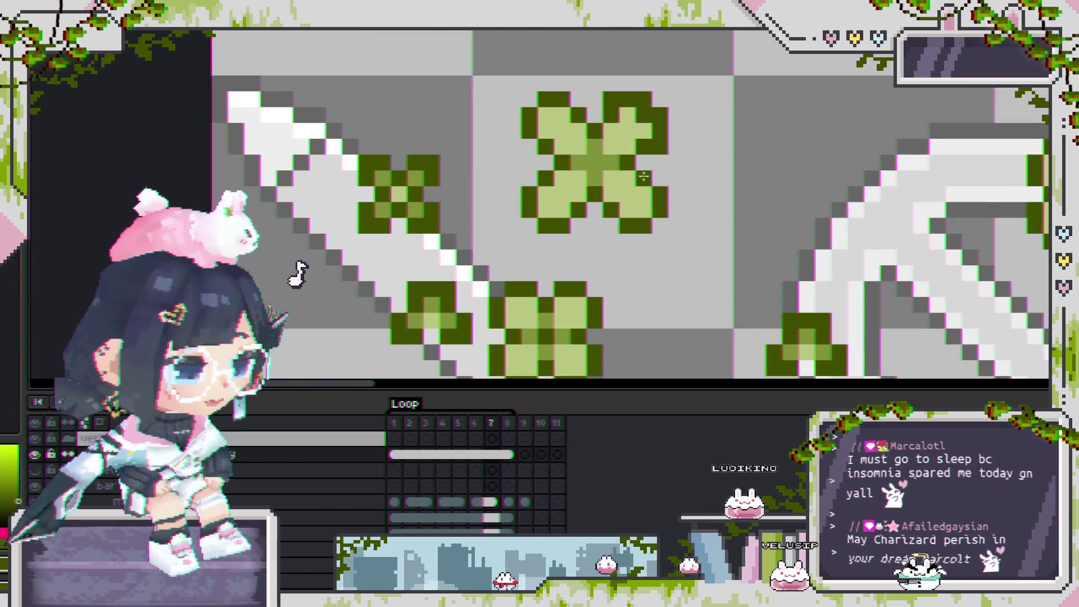
pyautogui.scroll(2, 611, 135)
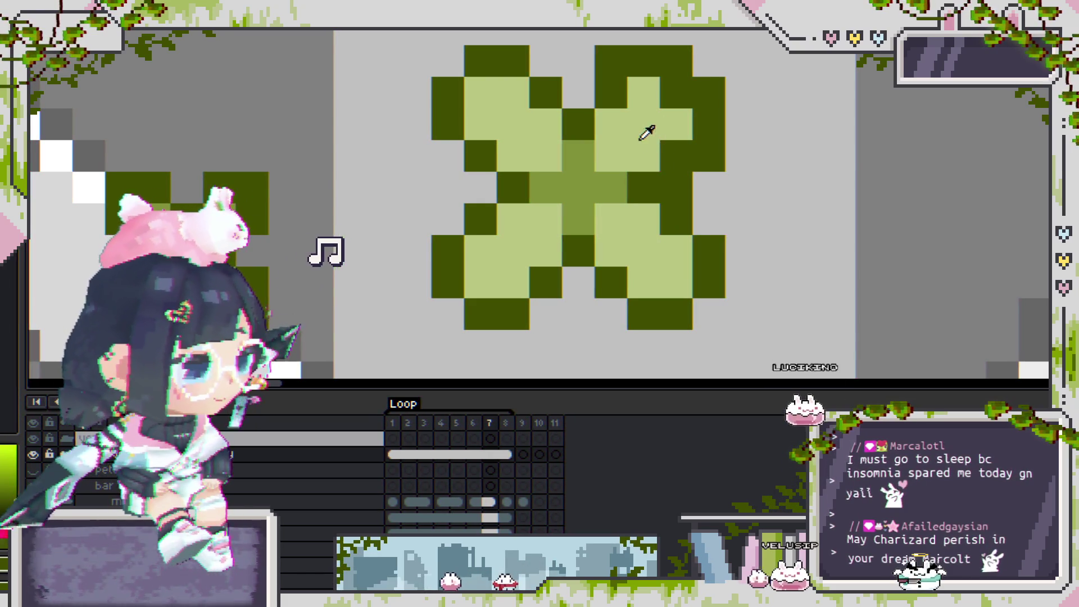
pyautogui.moveTo(644, 82); pyautogui.dragTo(599, 68)
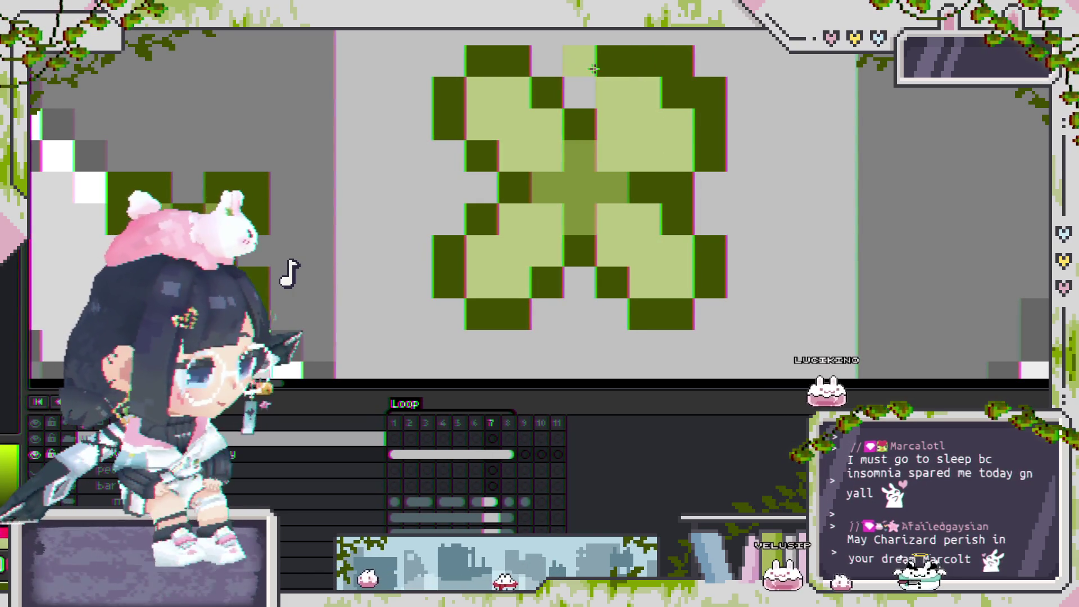
pyautogui.hotkey('ctrl', 'z')
pyautogui.hotkey('ctrl', 'y')
pyautogui.hotkey('ctrl', 'z')
# Paint mid-green pixels near the clover's centre, undoing a stray light-green pixel.
pyautogui.click(591, 118)
pyautogui.hotkey('ctrl', 'z')
pyautogui.moveTo(644, 187)
pyautogui.mouseDown()
pyautogui.moveTo(610, 155)
pyautogui.moveTo(578, 92)
pyautogui.mouseUp()
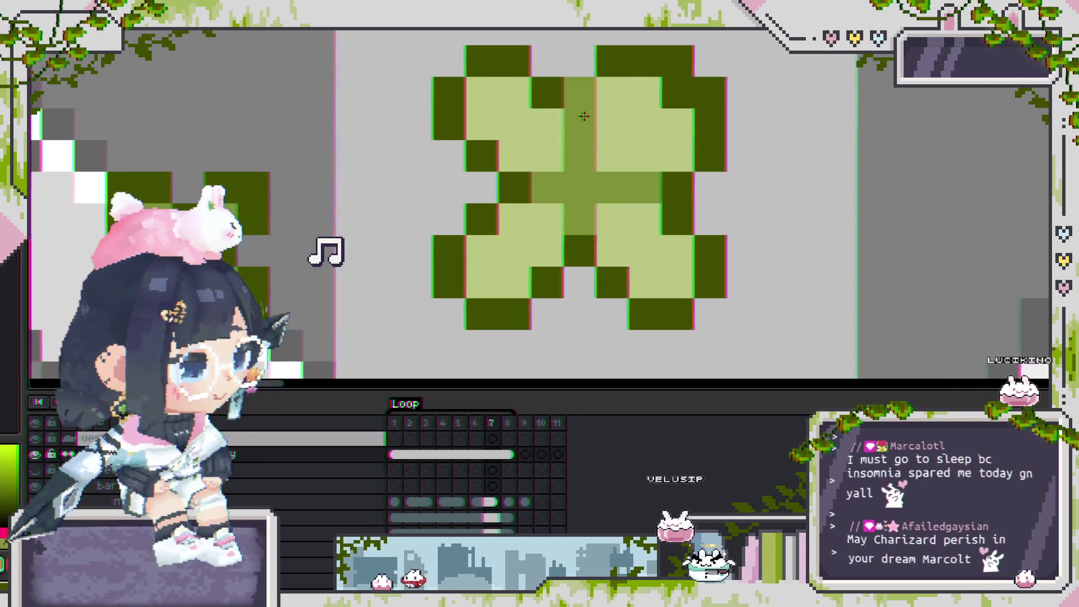
pyautogui.scroll(-1, 617, 161)
pyautogui.scroll(-1, 617, 161)
# Select the clover's top-right leaf and move it left toward the centre.
pyautogui.moveTo(696, 159); pyautogui.dragTo(587, 87)
pyautogui.hotkey('ctrl', 'd')
pyautogui.moveTo(688, 183); pyautogui.dragTo(587, 85)
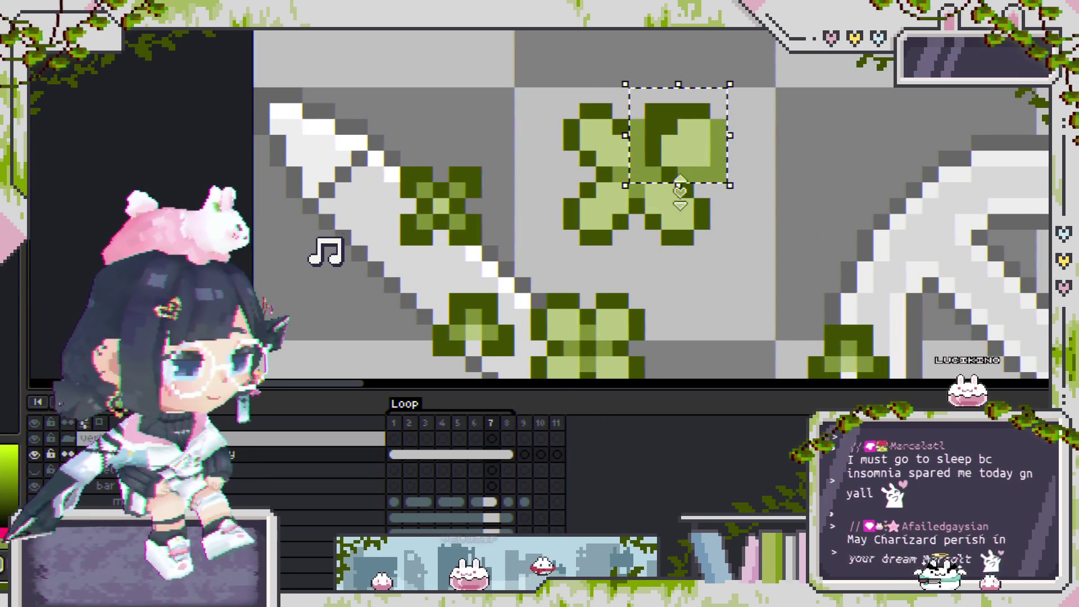
pyautogui.scroll(1, 684, 194)
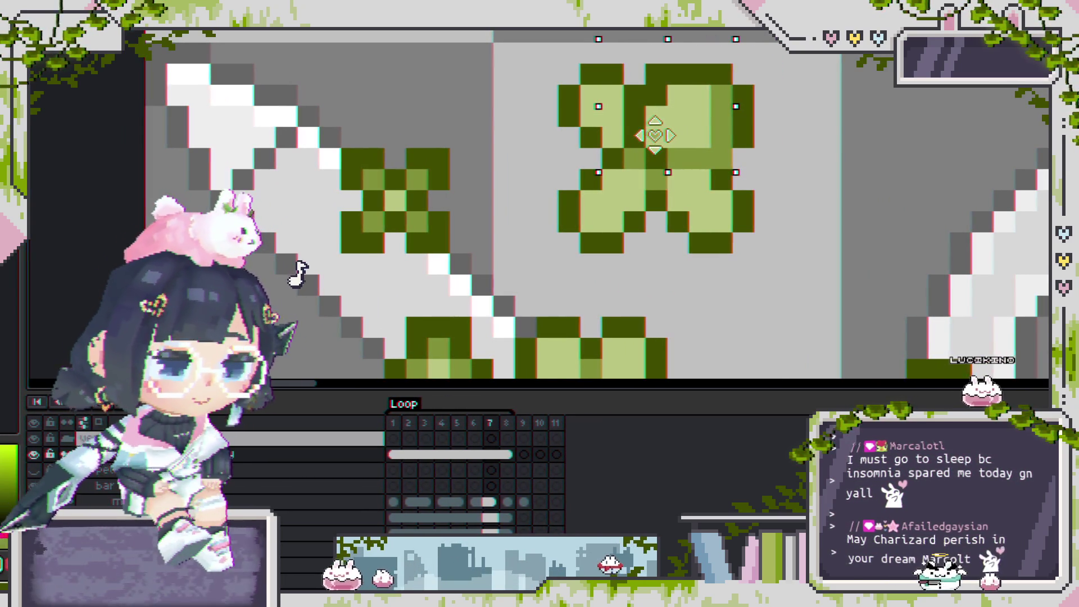
pyautogui.moveTo(648, 136); pyautogui.dragTo(584, 131)
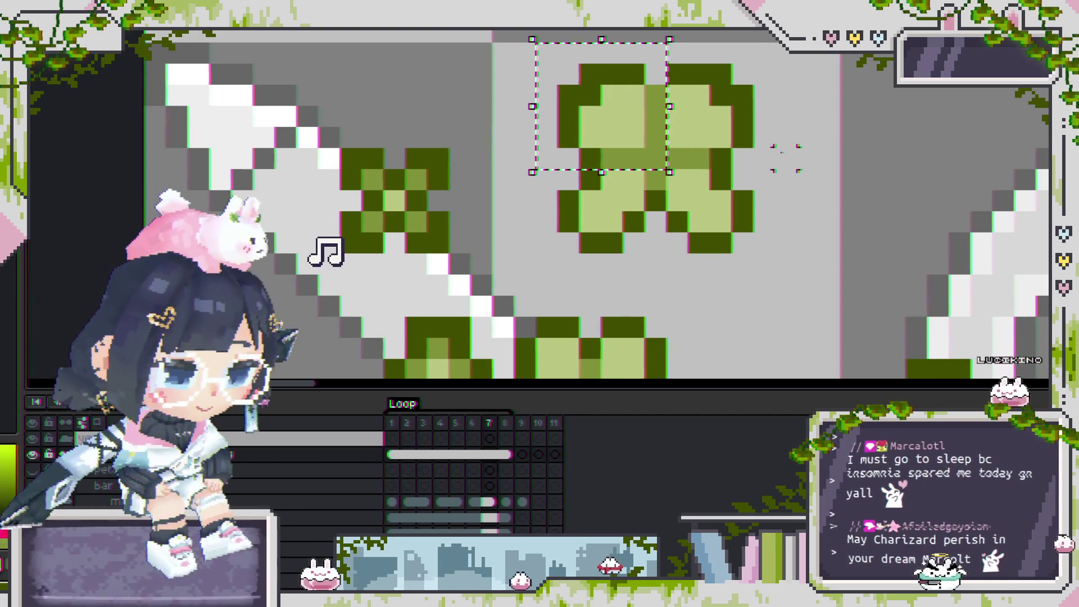
pyautogui.click(765, 158)
# Move the clover's top half down toward the centre and commit it.
pyautogui.moveTo(765, 159)
pyautogui.mouseDown()
pyautogui.moveTo(523, 73)
pyautogui.moveTo(535, 61)
pyautogui.mouseUp()
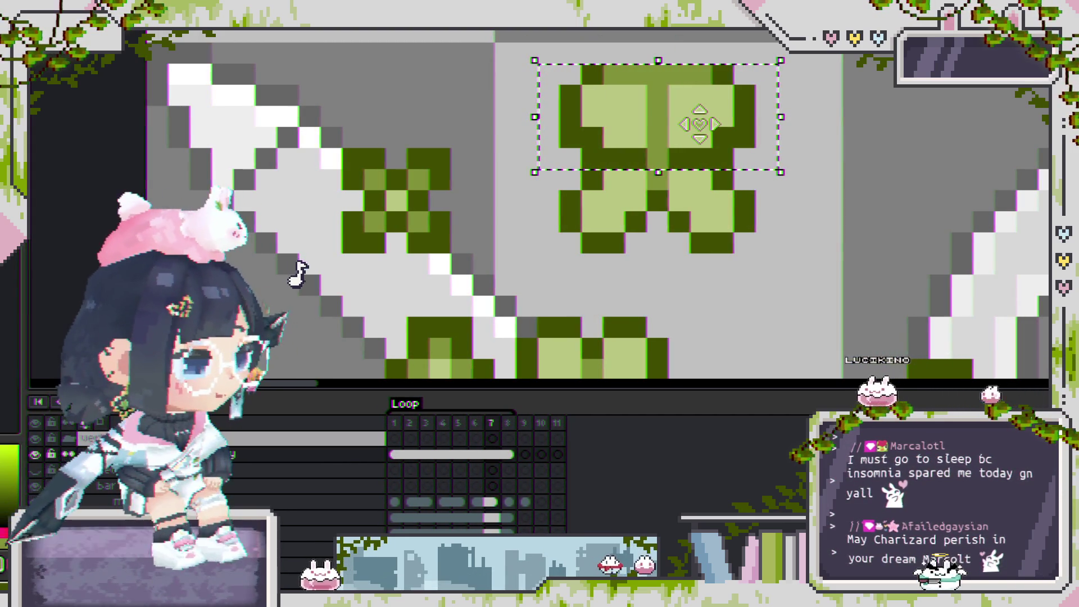
pyautogui.moveTo(699, 123); pyautogui.dragTo(709, 195)
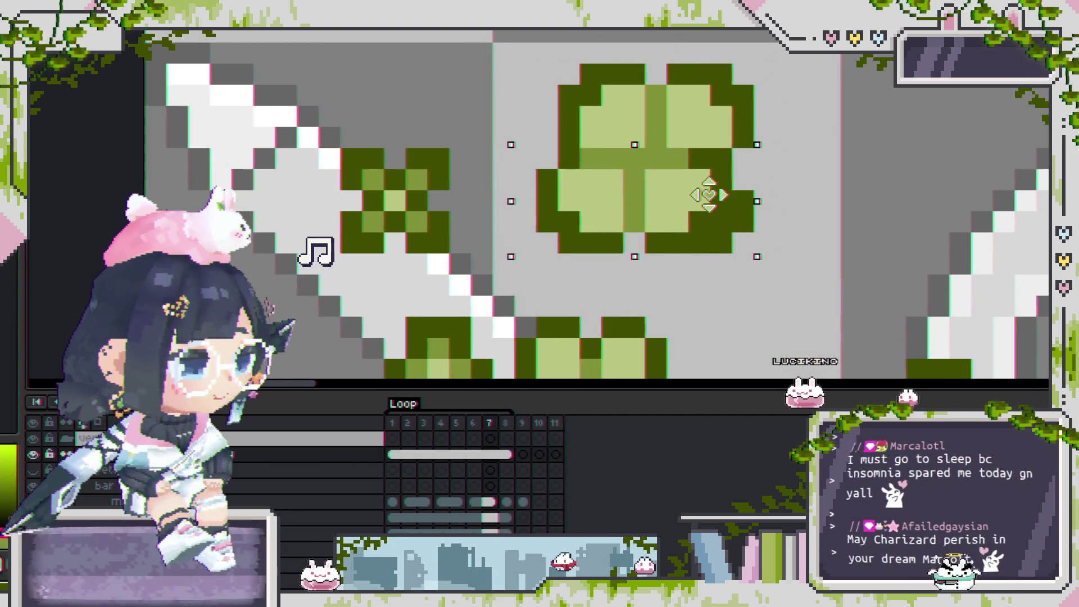
pyautogui.press('Return')
pyautogui.scroll(-3, 784, 150)
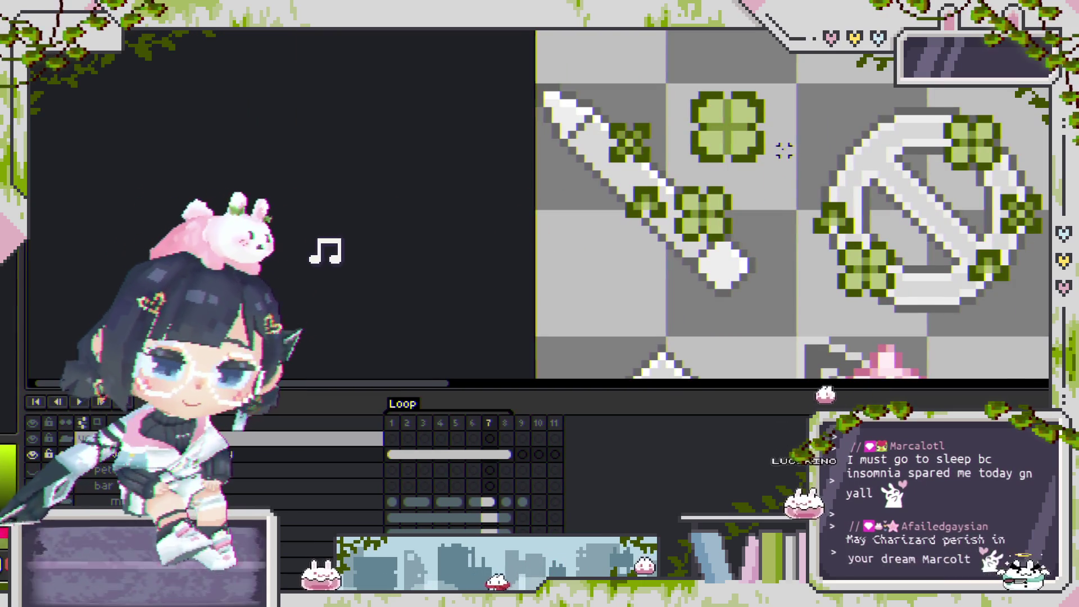
pyautogui.scroll(5, 784, 151)
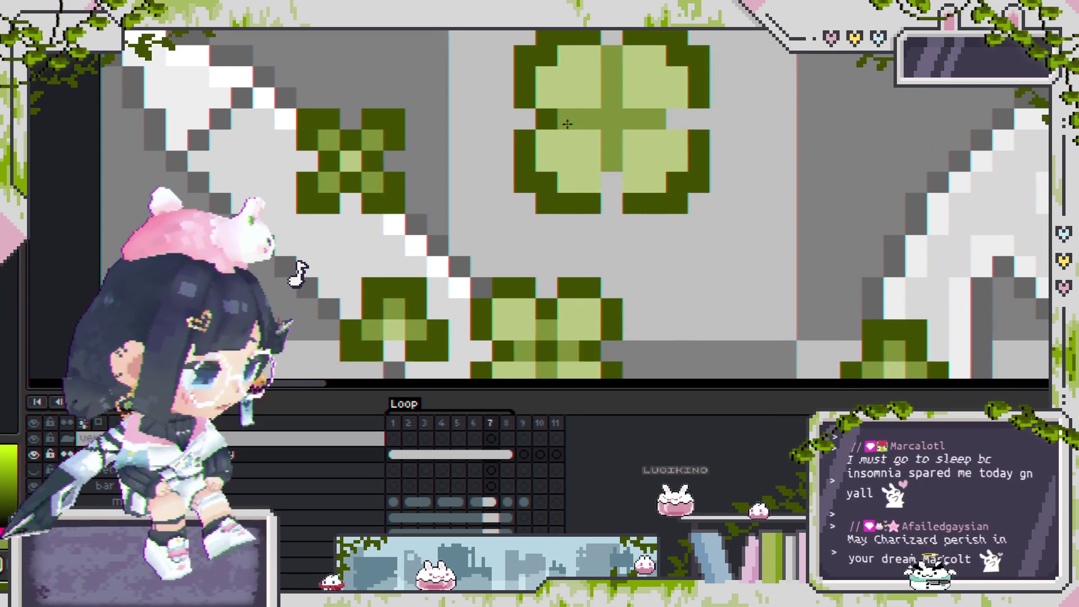
pyautogui.scroll(-2, 606, 58)
pyautogui.scroll(2, 562, 84)
pyautogui.scroll(1, 544, 101)
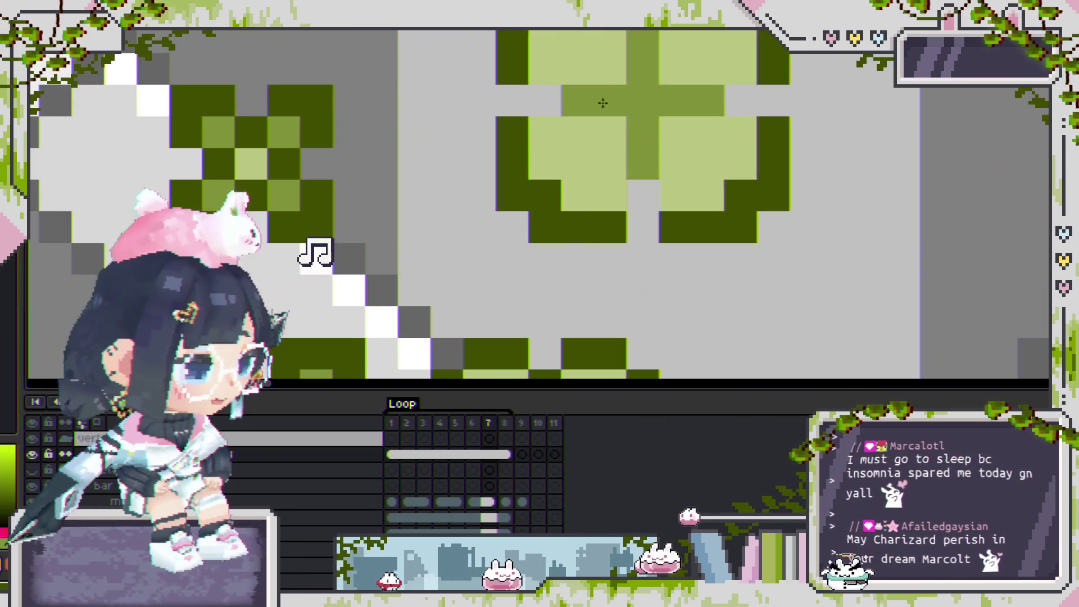
pyautogui.click(742, 100)
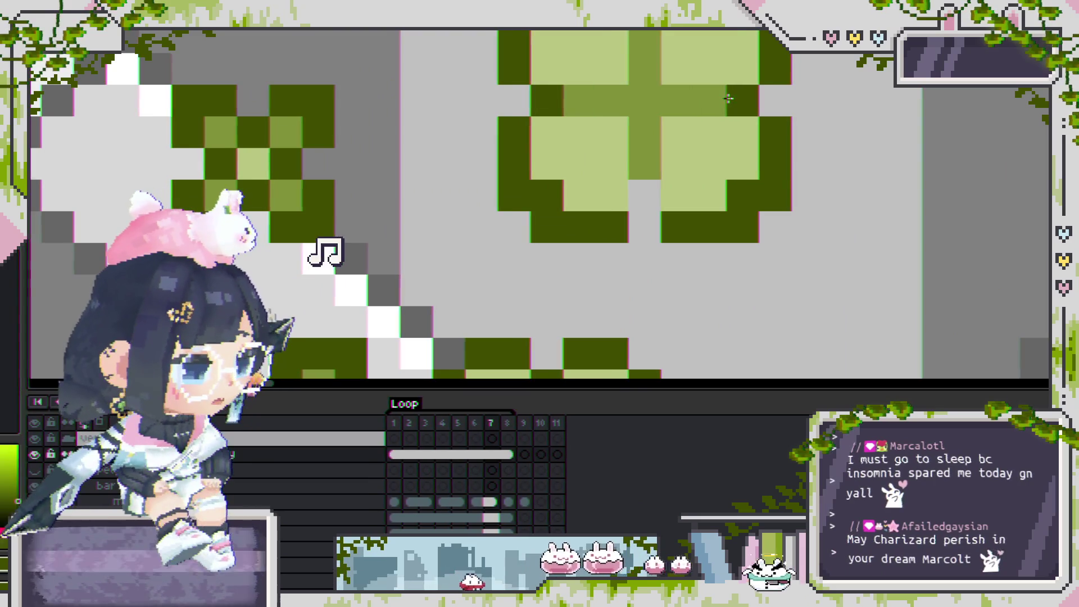
pyautogui.scroll(-2, 648, 184)
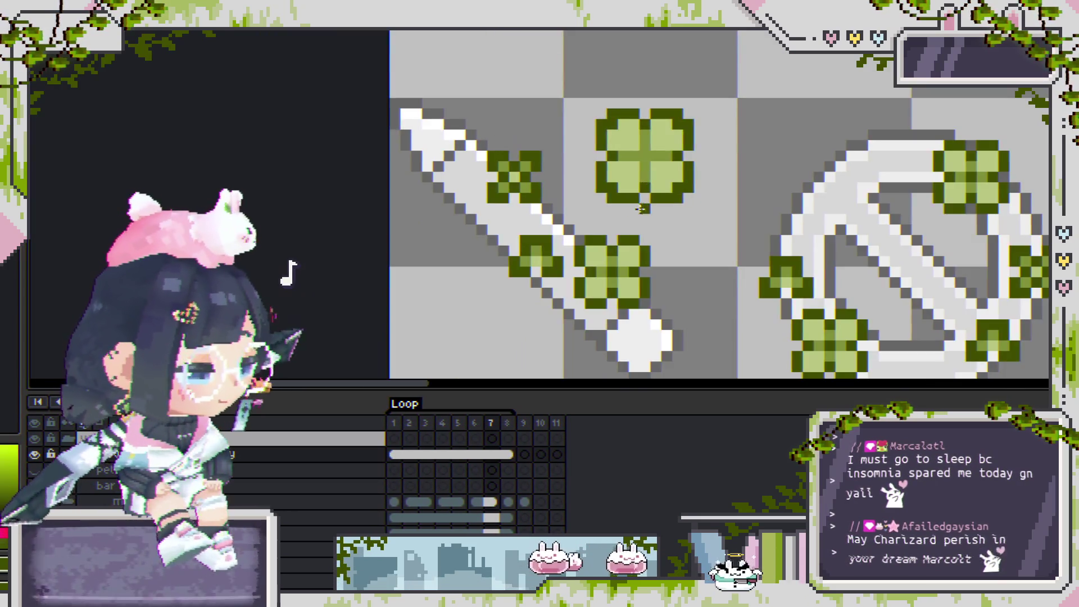
pyautogui.scroll(1, 669, 214)
pyautogui.scroll(1, 688, 246)
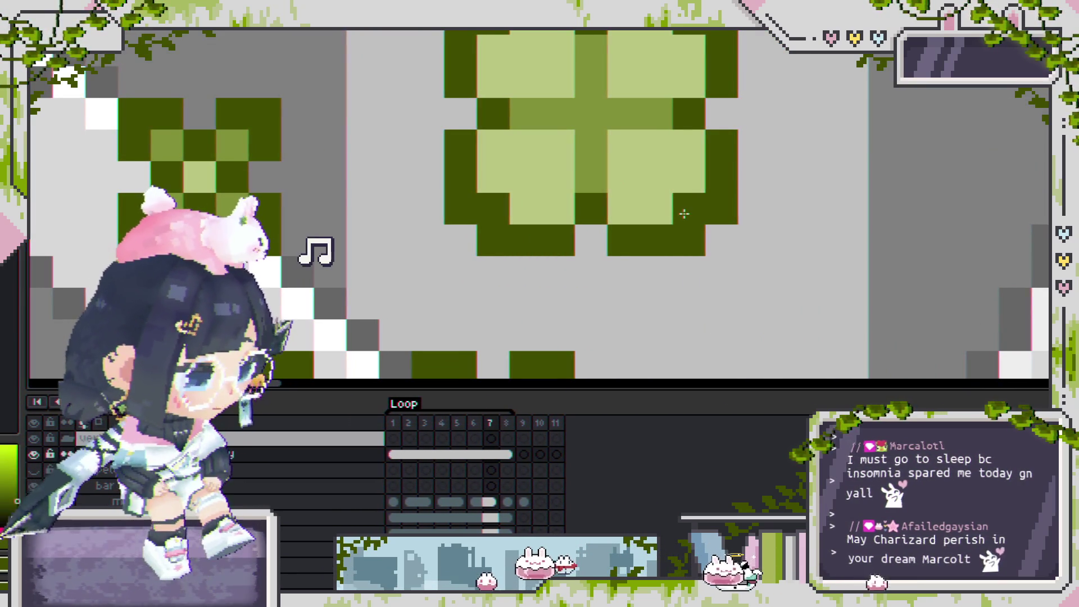
pyautogui.scroll(-1, 693, 248)
pyautogui.scroll(-2, 693, 247)
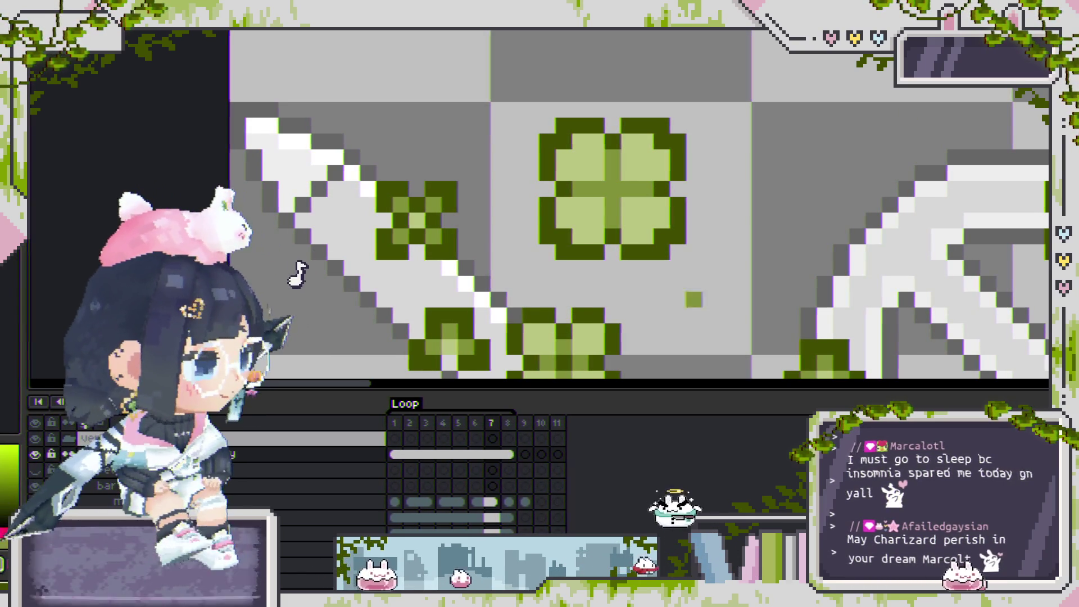
pyautogui.moveTo(630, 250); pyautogui.dragTo(625, 228)
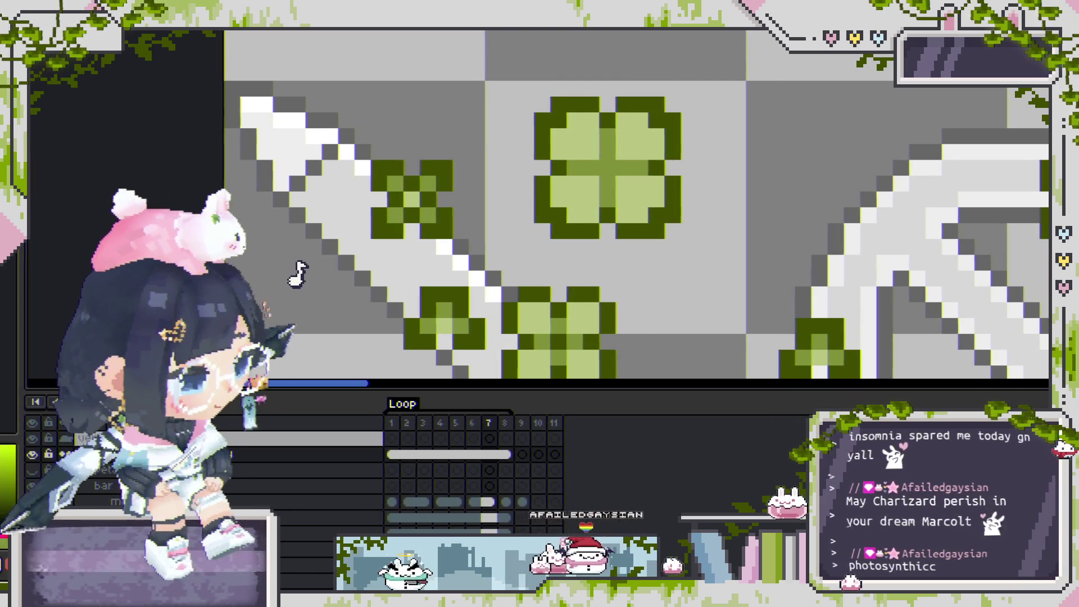
pyautogui.moveTo(565, 223); pyautogui.dragTo(530, 170)
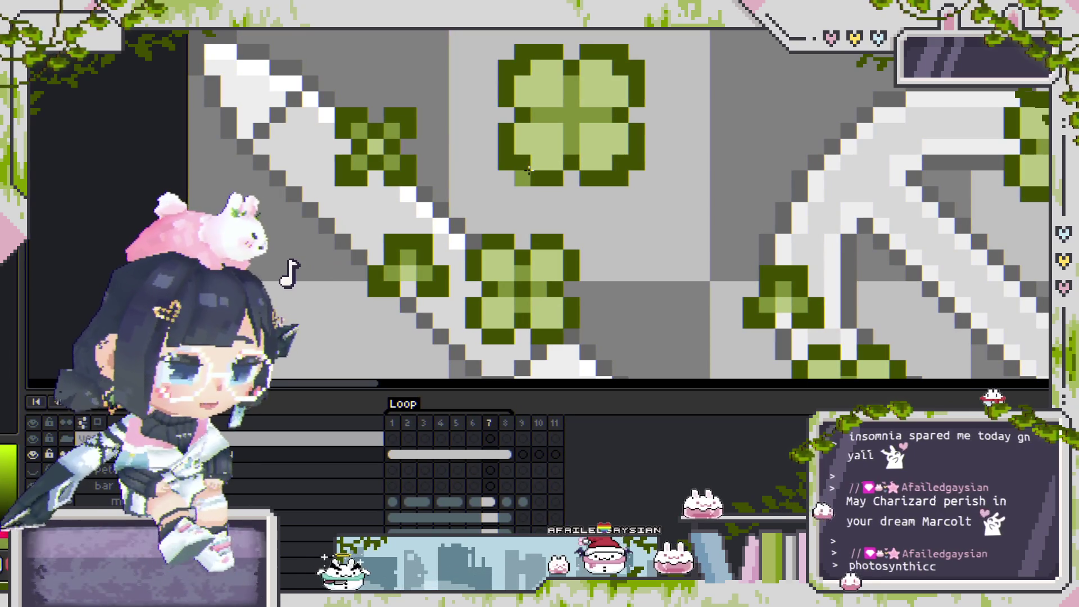
pyautogui.scroll(-2, 530, 160)
pyautogui.scroll(-1, 553, 243)
pyautogui.scroll(2, 545, 238)
pyautogui.scroll(1, 537, 235)
pyautogui.scroll(1, 531, 232)
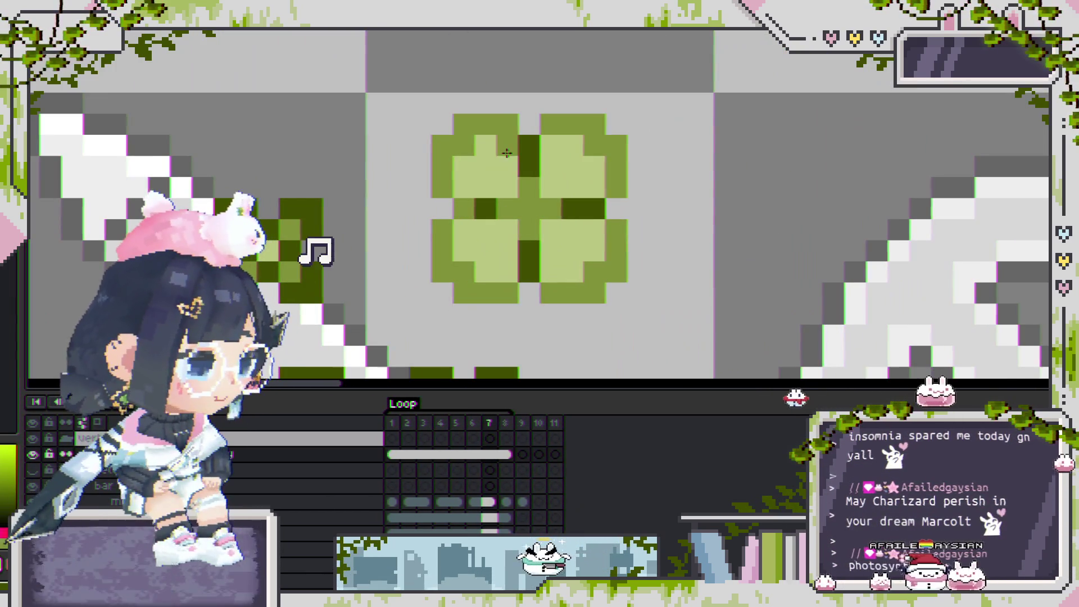
pyautogui.click(525, 145)
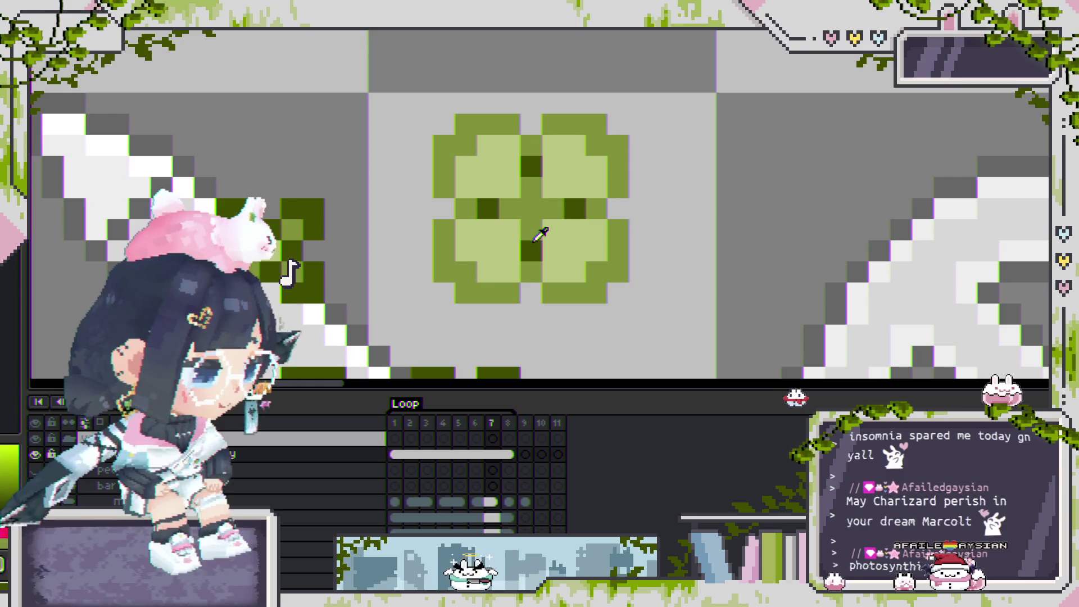
# Lighten the stray dark pixel and redraw the big clover's centre into a symmetric green cross.
pyautogui.scroll(-5, 530, 207)
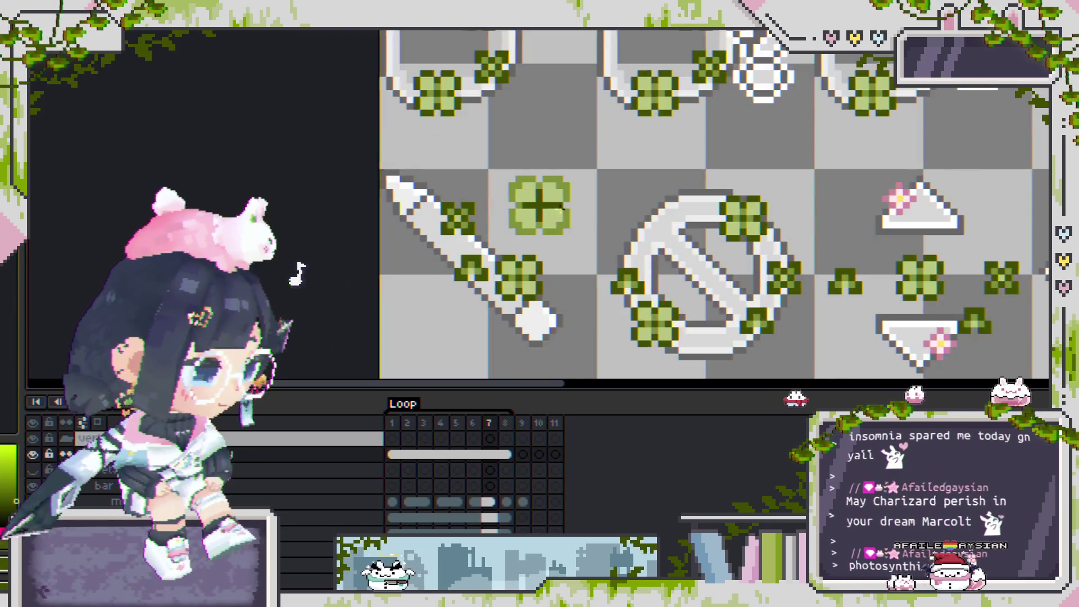
pyautogui.scroll(2, 601, 246)
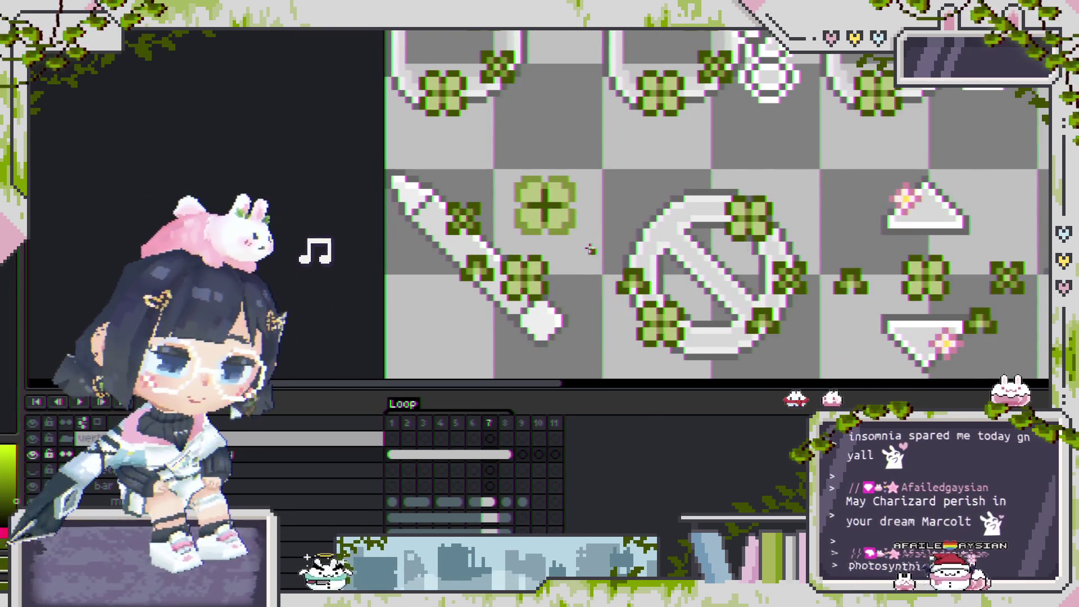
pyautogui.scroll(-1, 593, 246)
pyautogui.scroll(-1, 592, 246)
pyautogui.scroll(4, 482, 147)
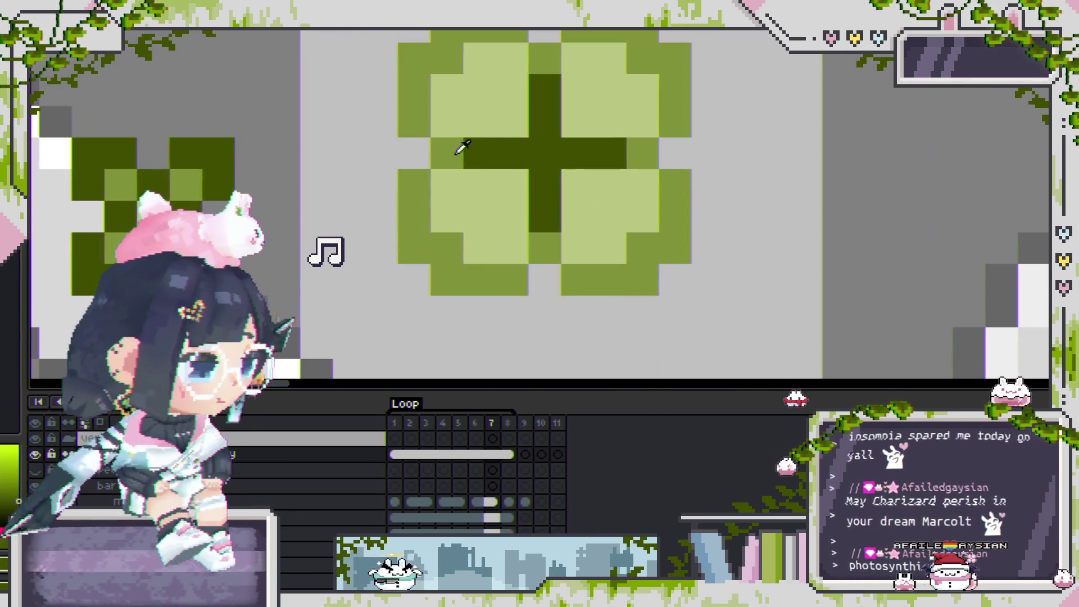
pyautogui.click(581, 148)
pyautogui.click(540, 101)
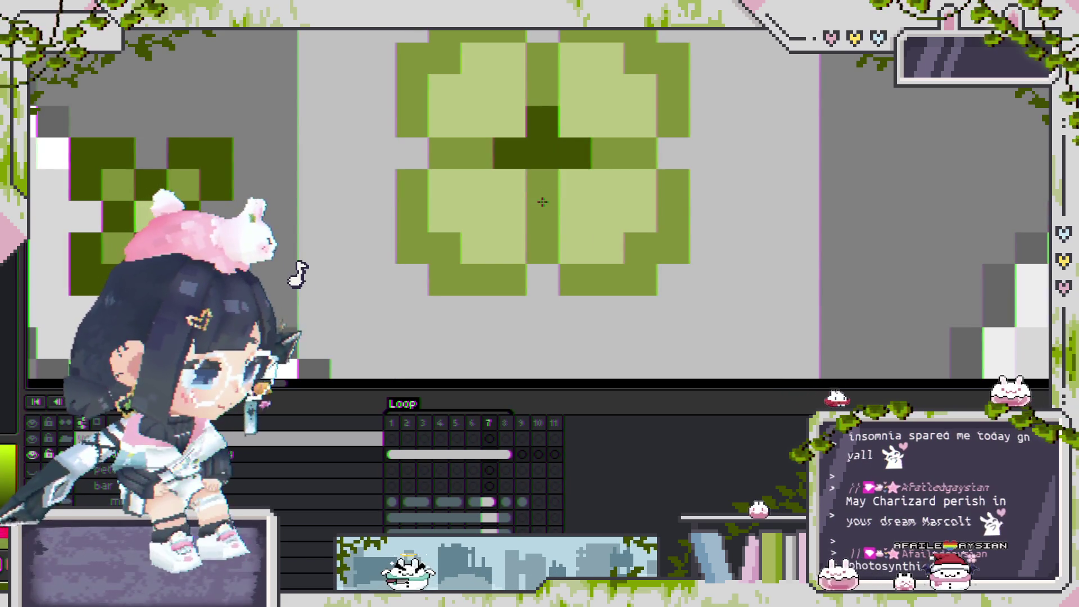
# Play the animation to preview the reshaped clover beside the sword.
pyautogui.press('Return')
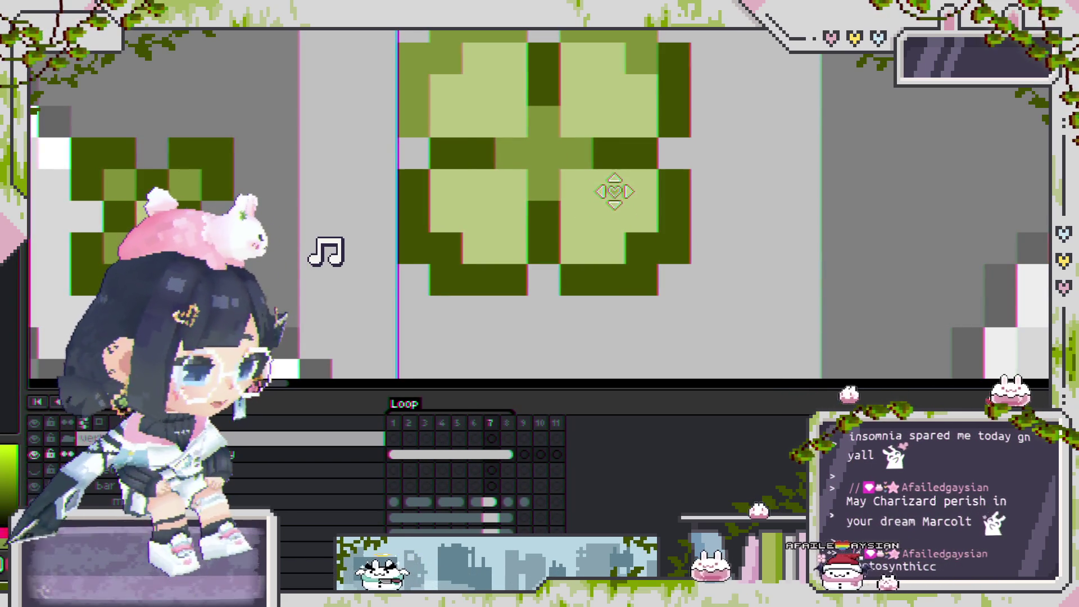
pyautogui.scroll(-1, 562, 211)
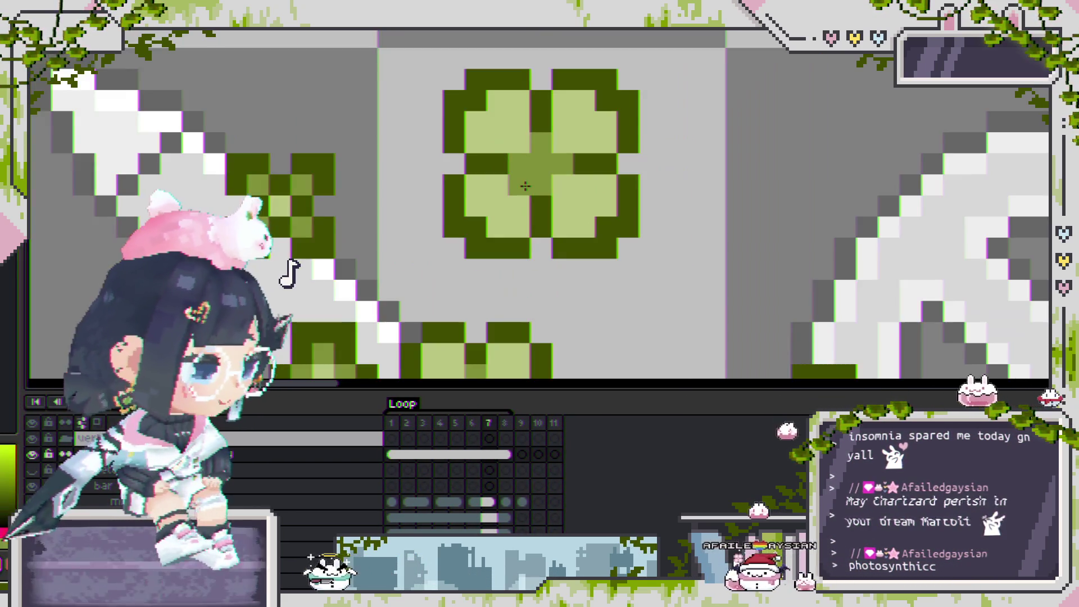
pyautogui.scroll(-1, 531, 219)
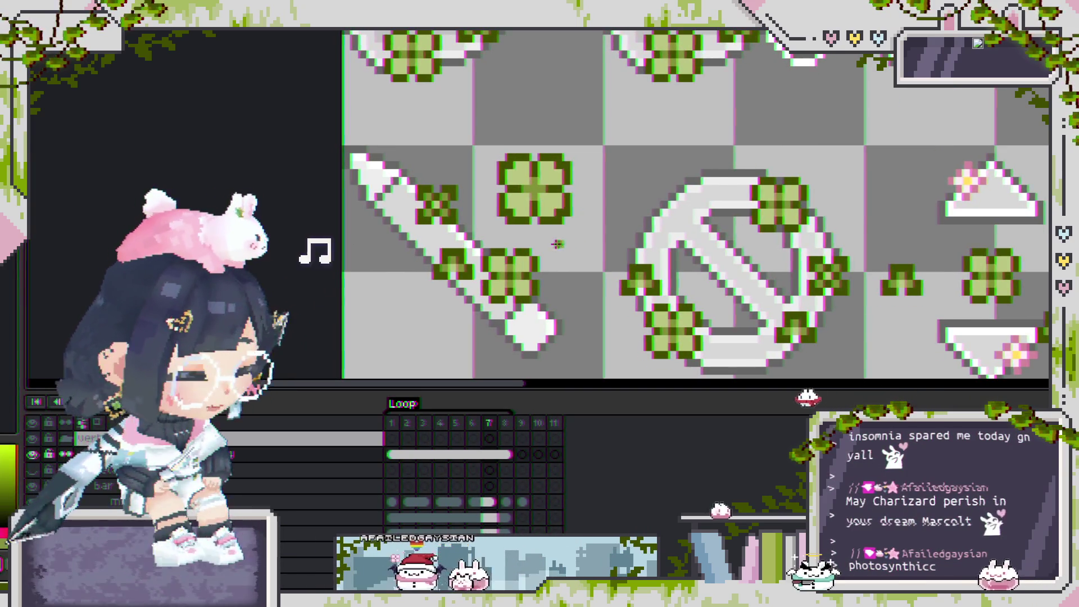
pyautogui.scroll(2, 561, 245)
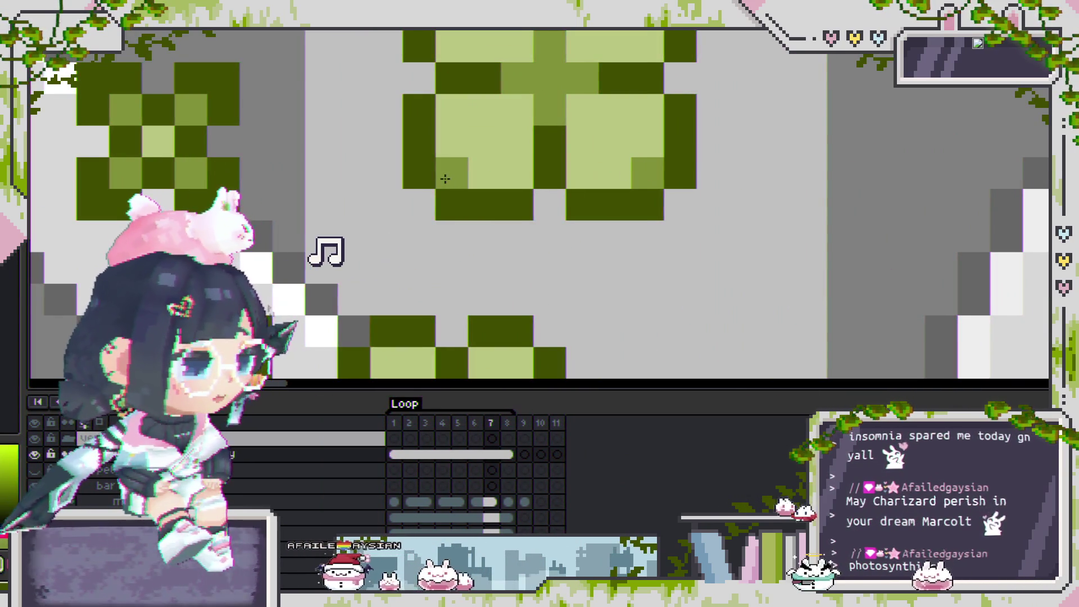
pyautogui.scroll(3, 426, 140)
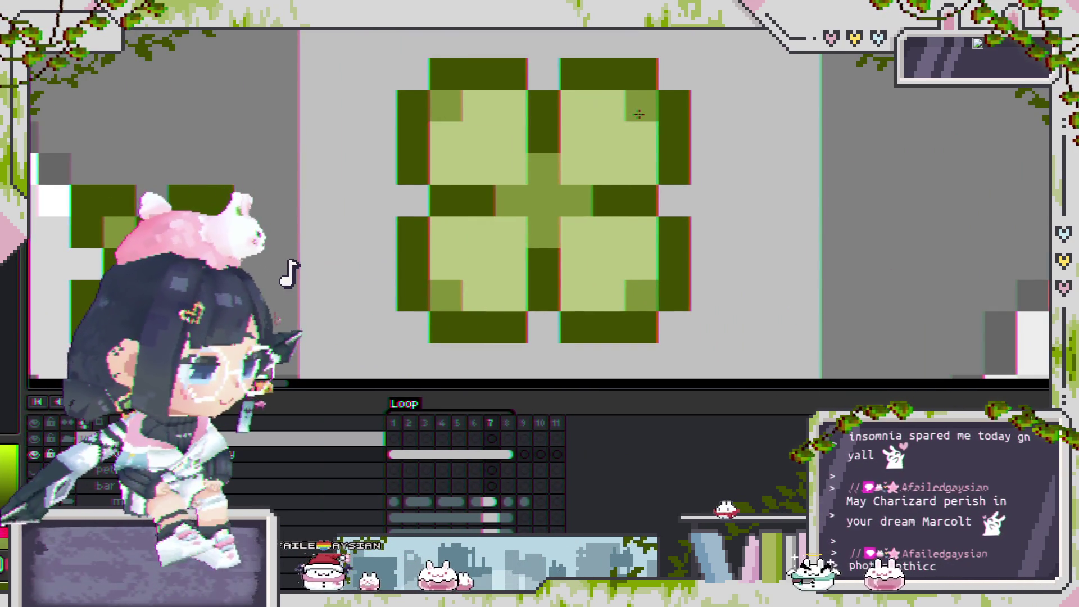
pyautogui.scroll(-3, 640, 258)
pyautogui.scroll(-2, 640, 262)
pyautogui.scroll(2, 624, 244)
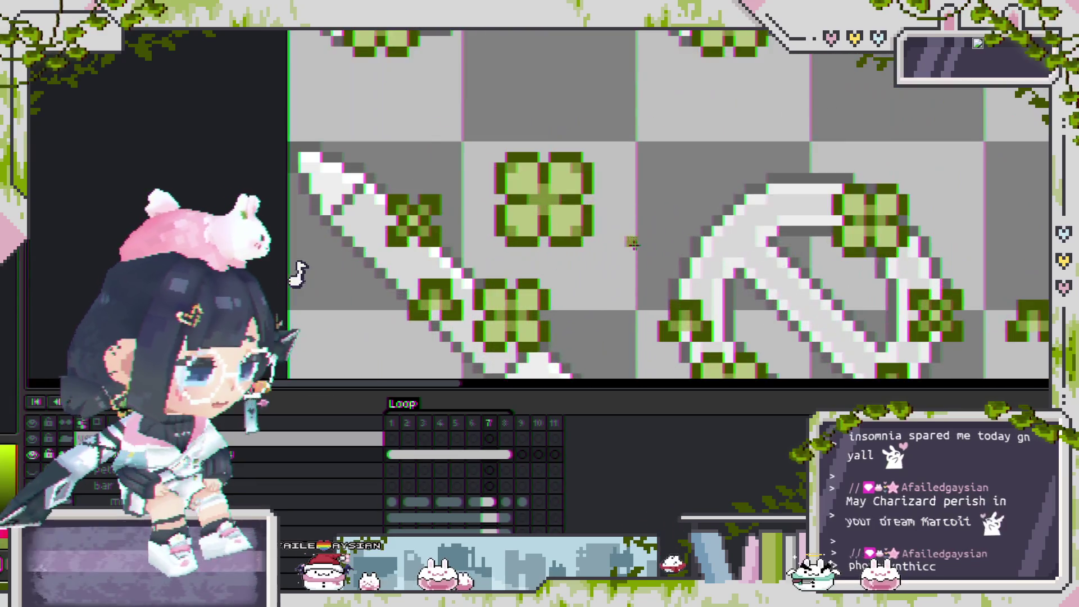
pyautogui.scroll(3, 583, 238)
pyautogui.scroll(-3, 582, 207)
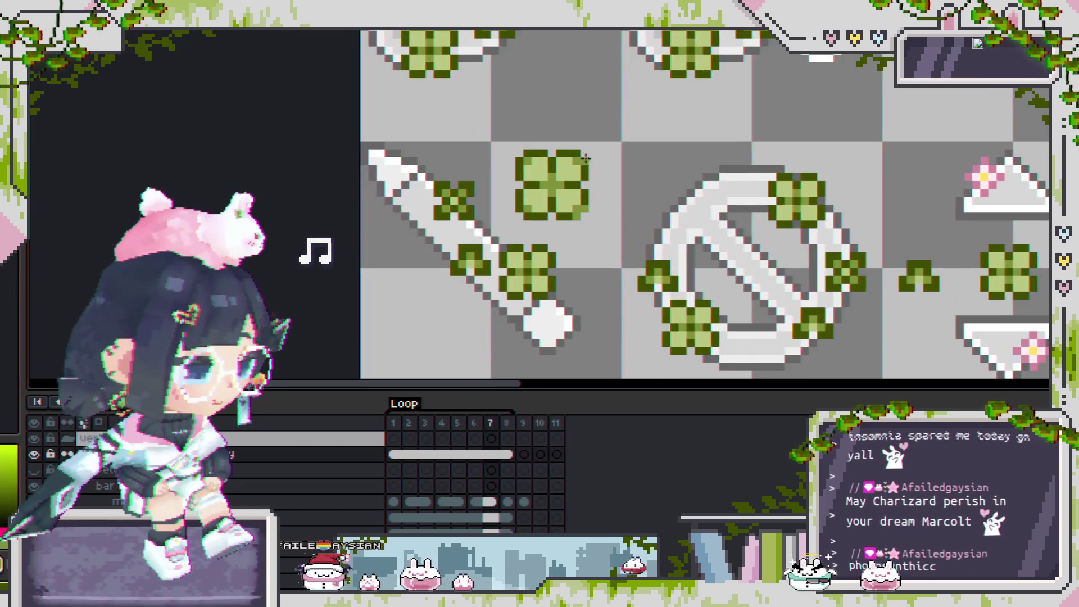
pyautogui.scroll(2, 569, 154)
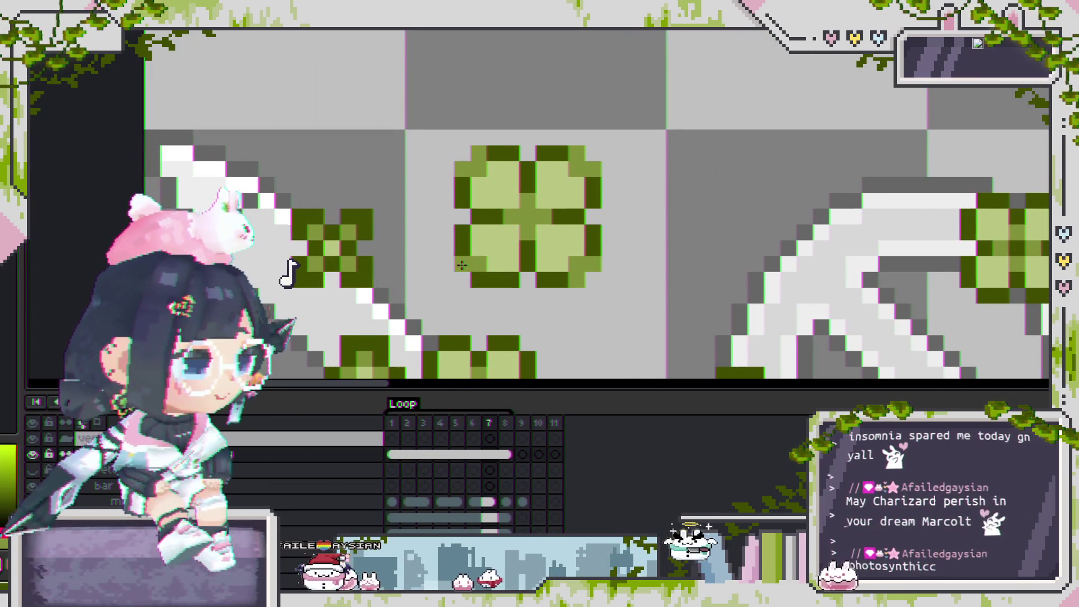
pyautogui.scroll(-3, 478, 280)
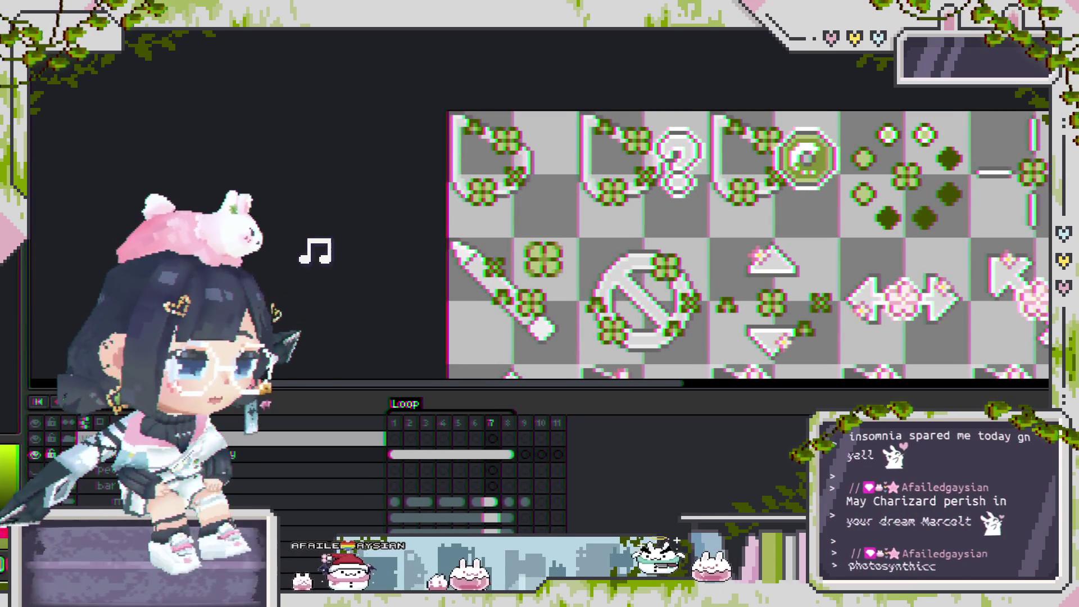
pyautogui.scroll(-2, 479, 265)
pyautogui.moveTo(588, 309)
pyautogui.mouseDown()
pyautogui.moveTo(474, 231)
pyautogui.moveTo(380, 245)
pyautogui.mouseUp()
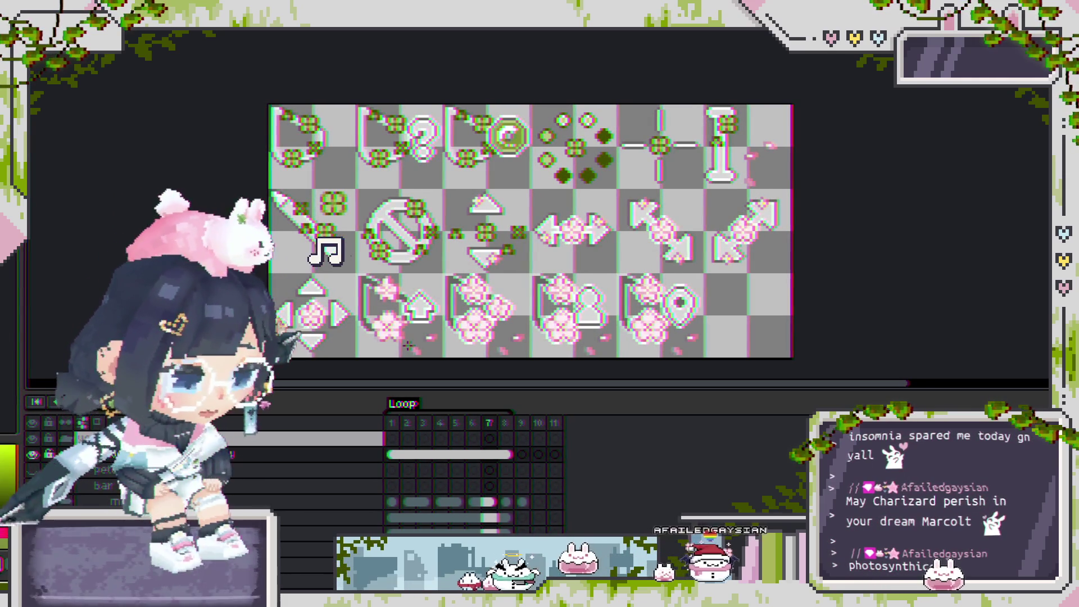
pyautogui.scroll(1, 555, 284)
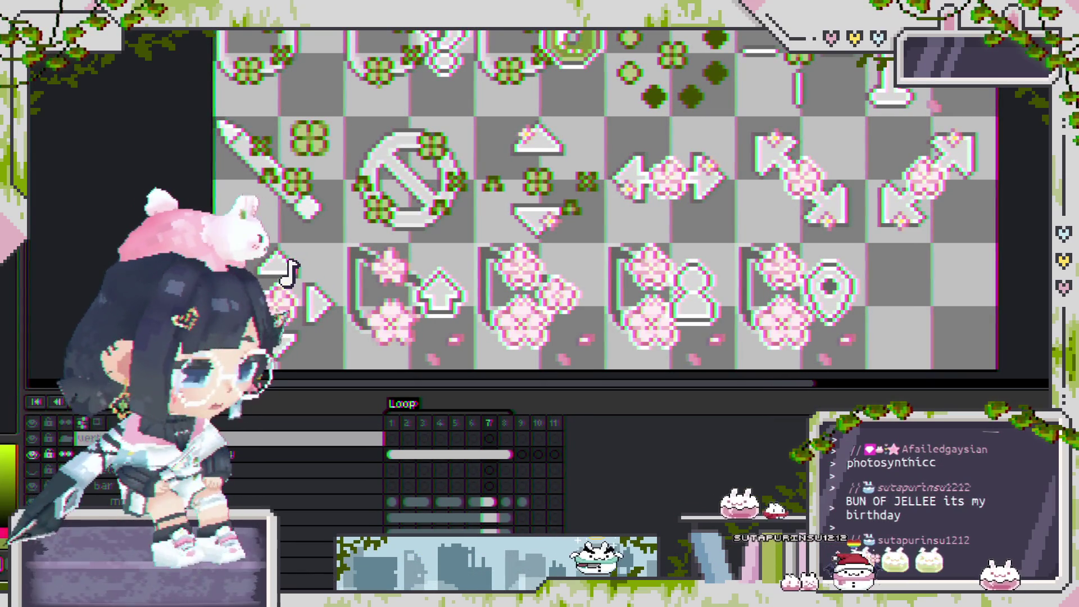
pyautogui.press('Right')
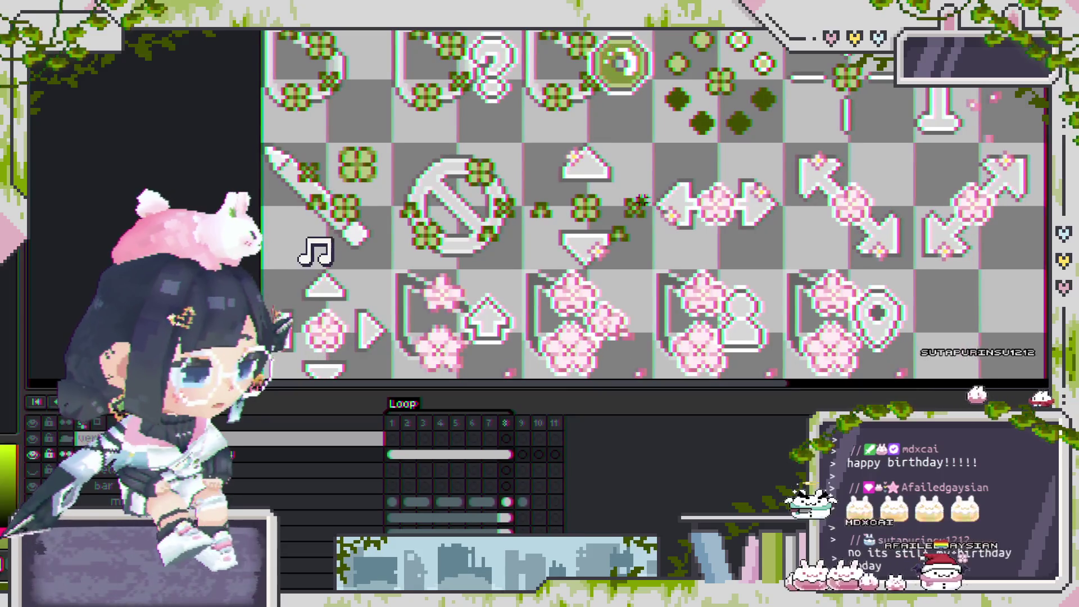
pyautogui.press('Left')
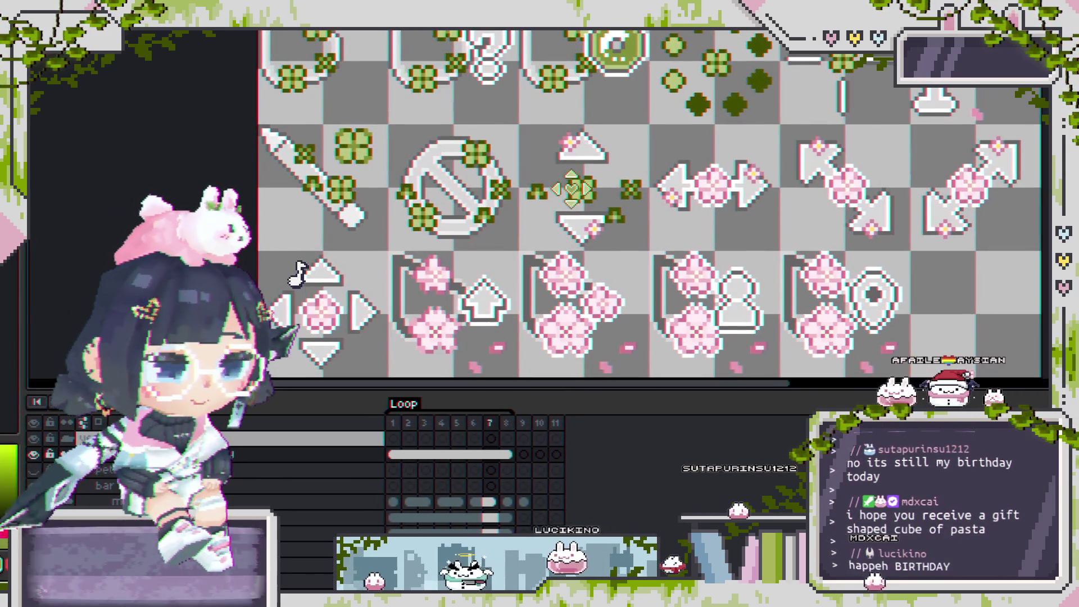
pyautogui.scroll(-1, 579, 191)
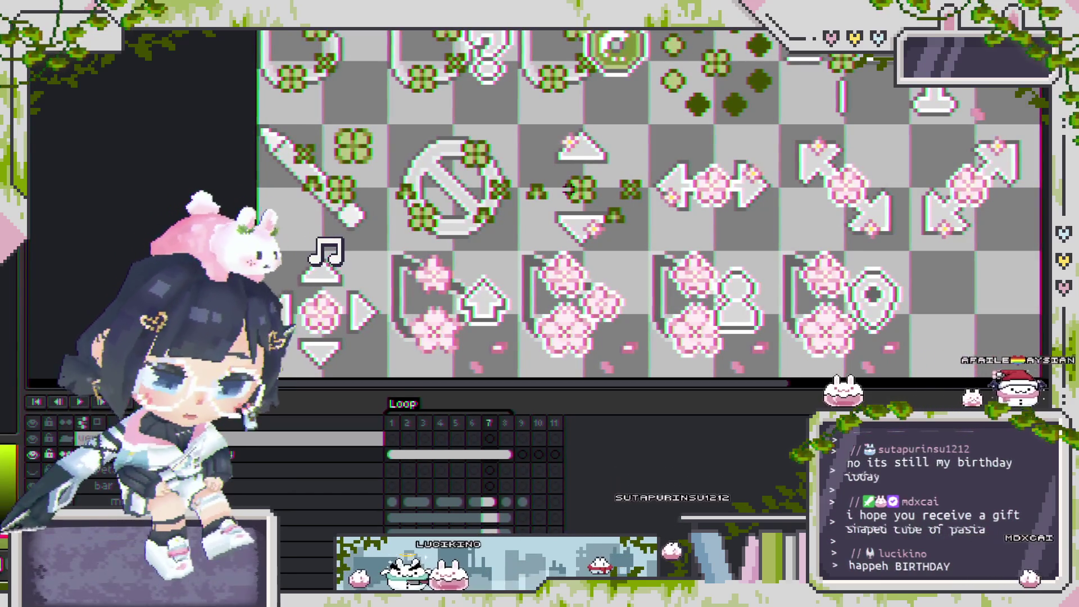
pyautogui.hscroll(2, 568, 190)
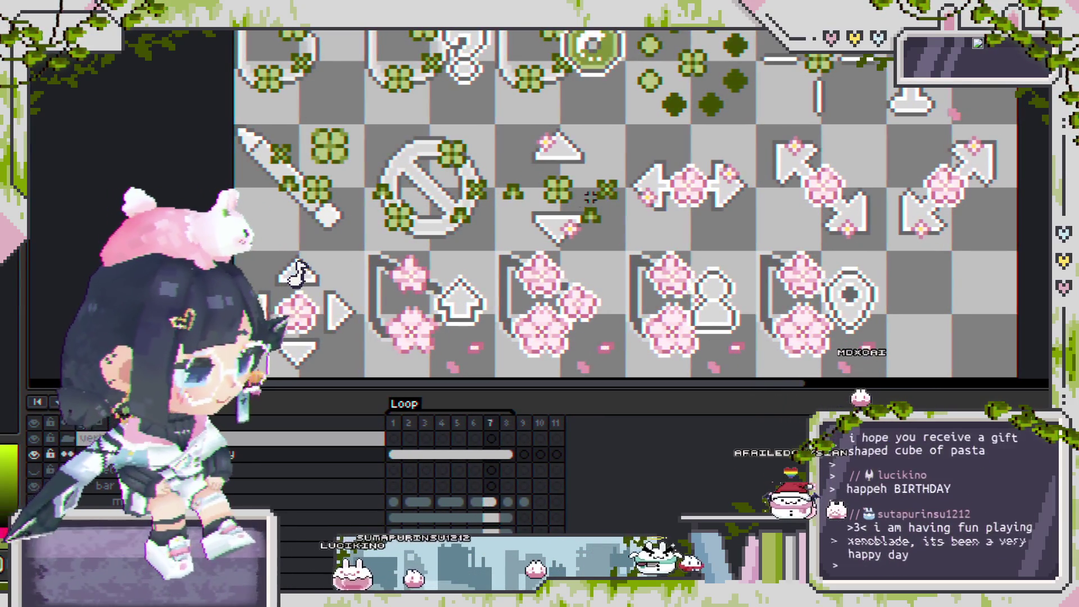
pyautogui.press('Right')
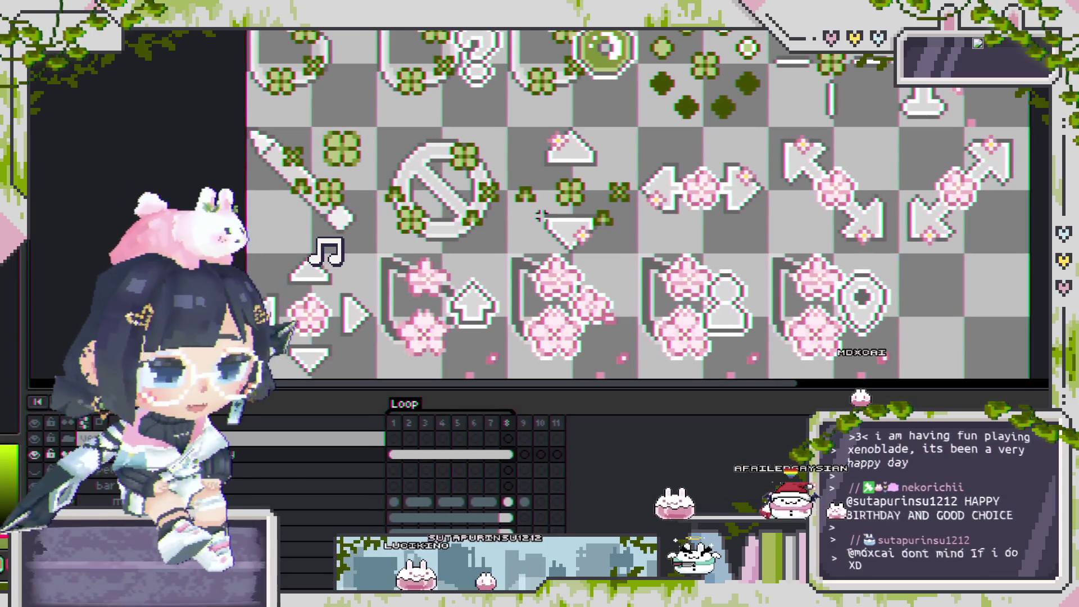
# Marquee-select the large clover beside the sword icon and remove it from its tile.
pyautogui.moveTo(522, 191); pyautogui.dragTo(613, 205)
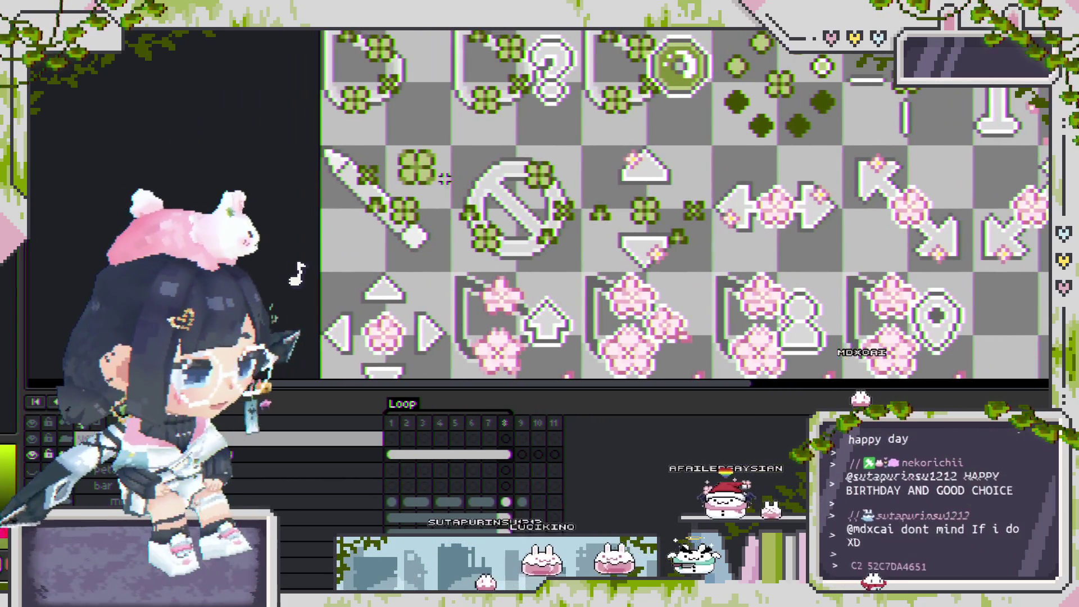
pyautogui.moveTo(702, 242)
pyautogui.mouseDown()
pyautogui.moveTo(409, 161)
pyautogui.moveTo(482, 162)
pyautogui.mouseUp()
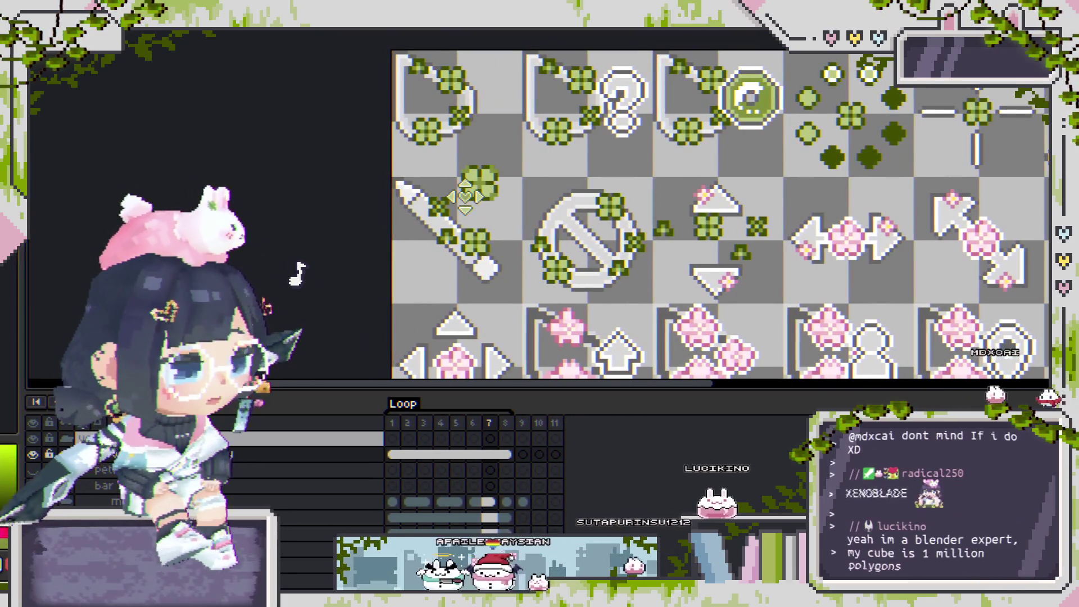
pyautogui.scroll(1, 523, 245)
pyautogui.moveTo(550, 256); pyautogui.dragTo(441, 151)
pyautogui.press('Delete')
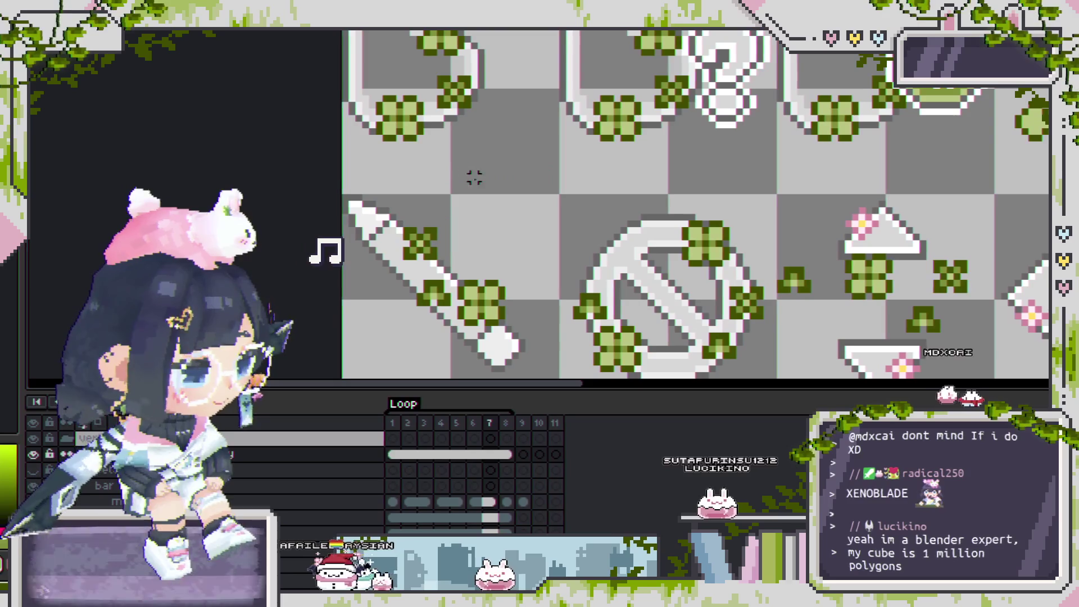
# Paste the cut clover back onto the clover layer and erase the top-left clover.
pyautogui.click(393, 121)
pyautogui.hotkey('ctrl', 'v')
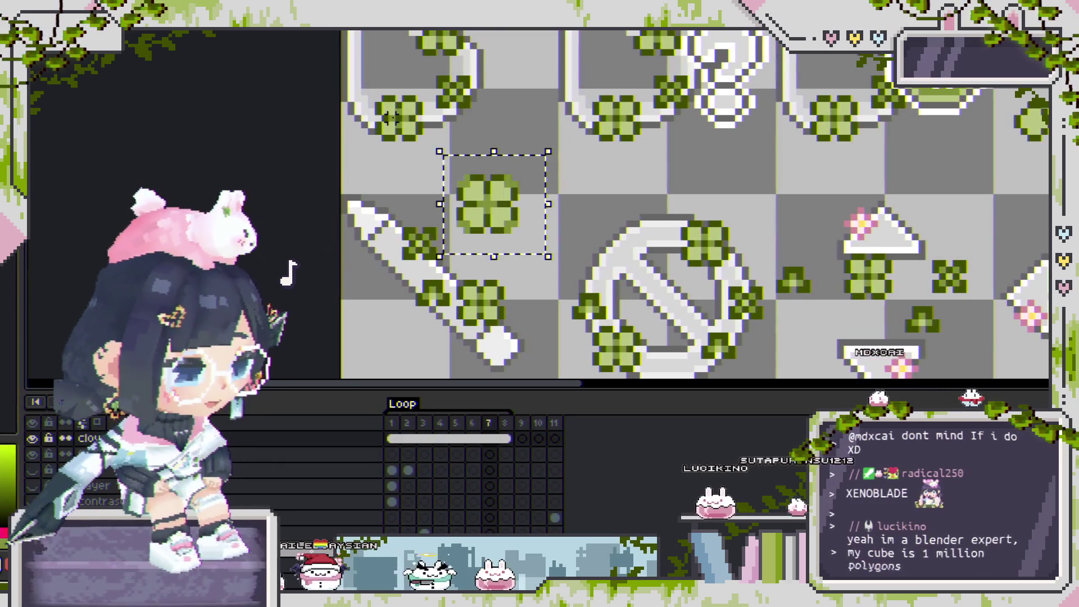
pyautogui.scroll(-1, 427, 151)
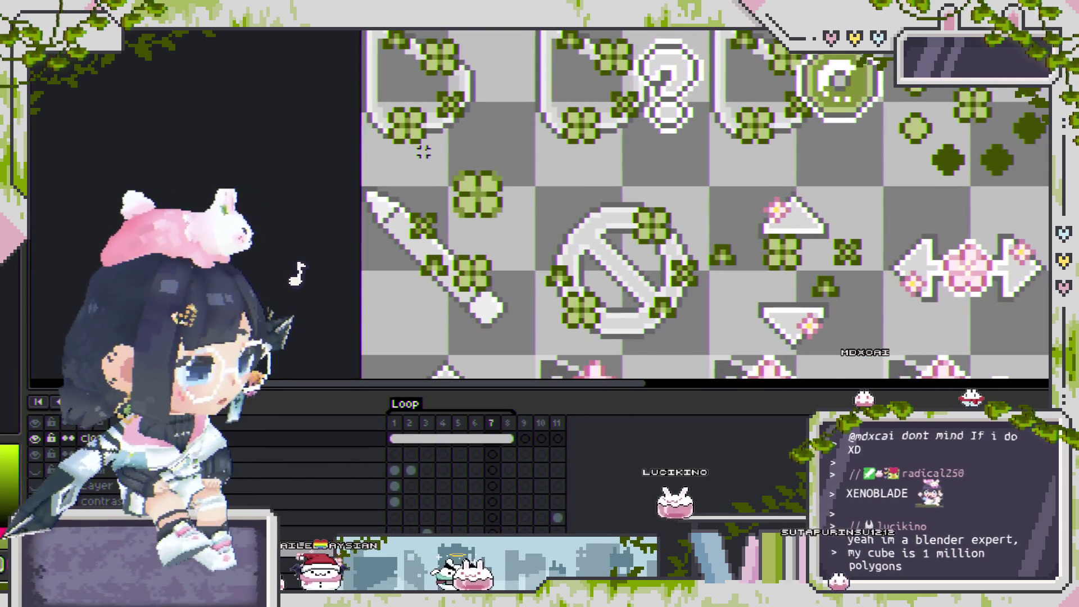
pyautogui.scroll(1, 439, 40)
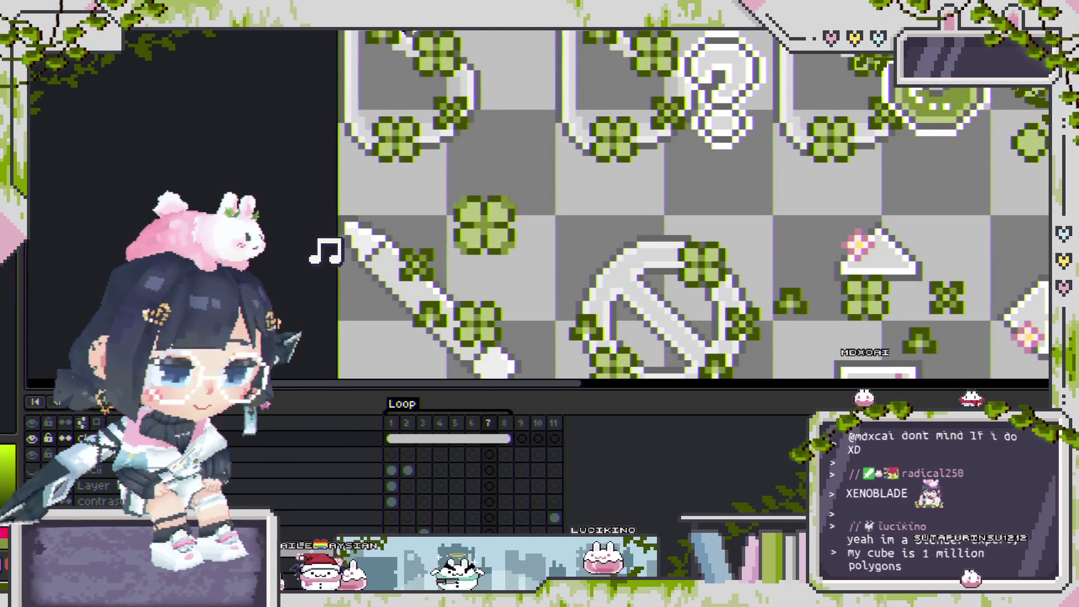
pyautogui.moveTo(406, 34); pyautogui.dragTo(494, 93)
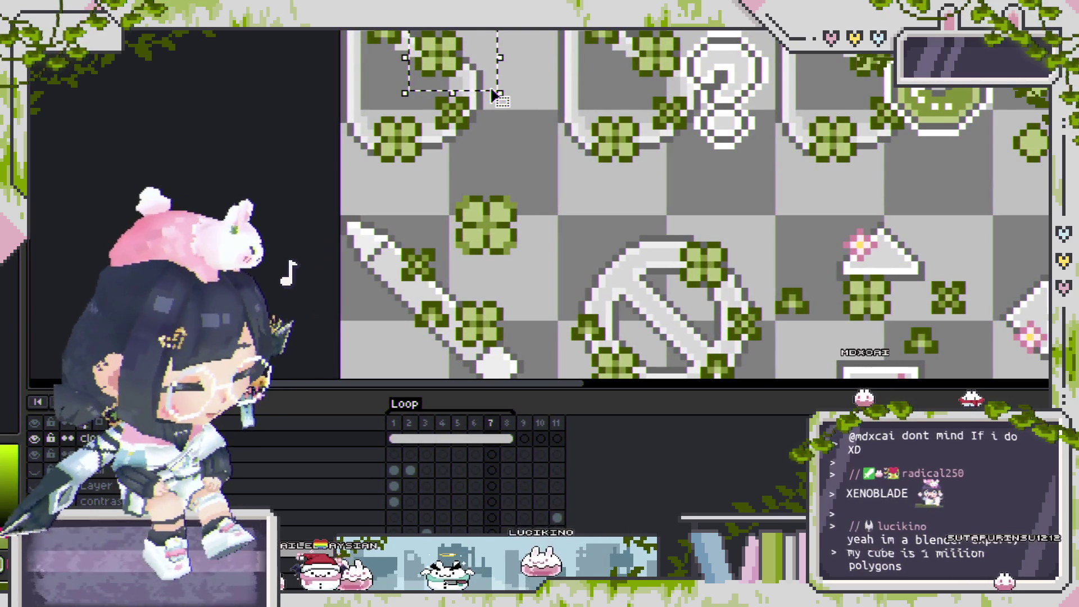
pyautogui.press('Delete')
# Copy a clover into the gap after the first icon and move another clover up to its top edge.
pyautogui.moveTo(470, 245); pyautogui.dragTo(422, 73)
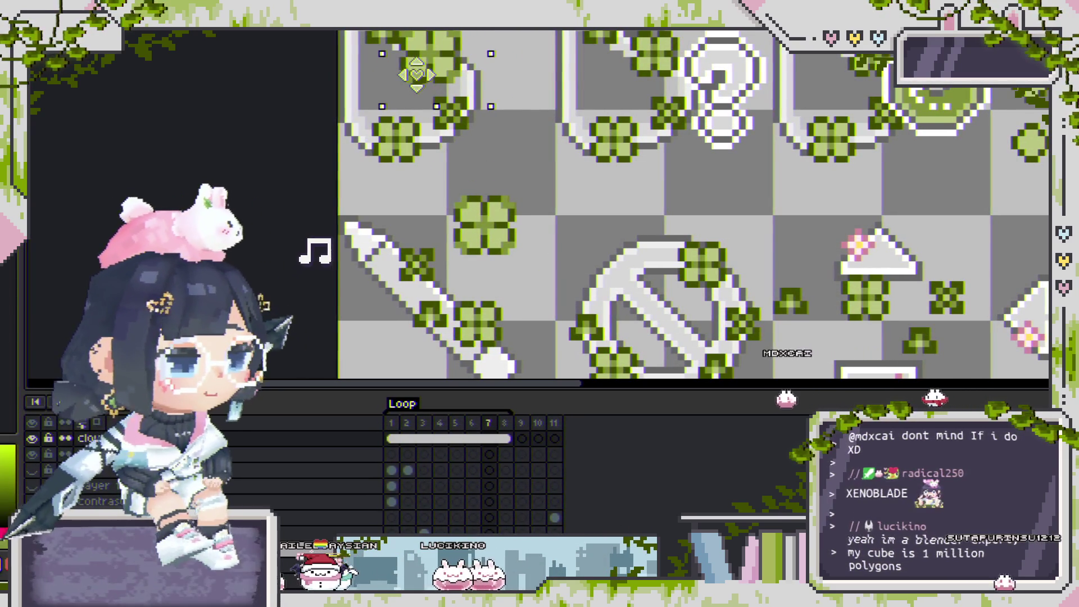
pyautogui.scroll(-1, 413, 80)
pyautogui.scroll(2, 429, 54)
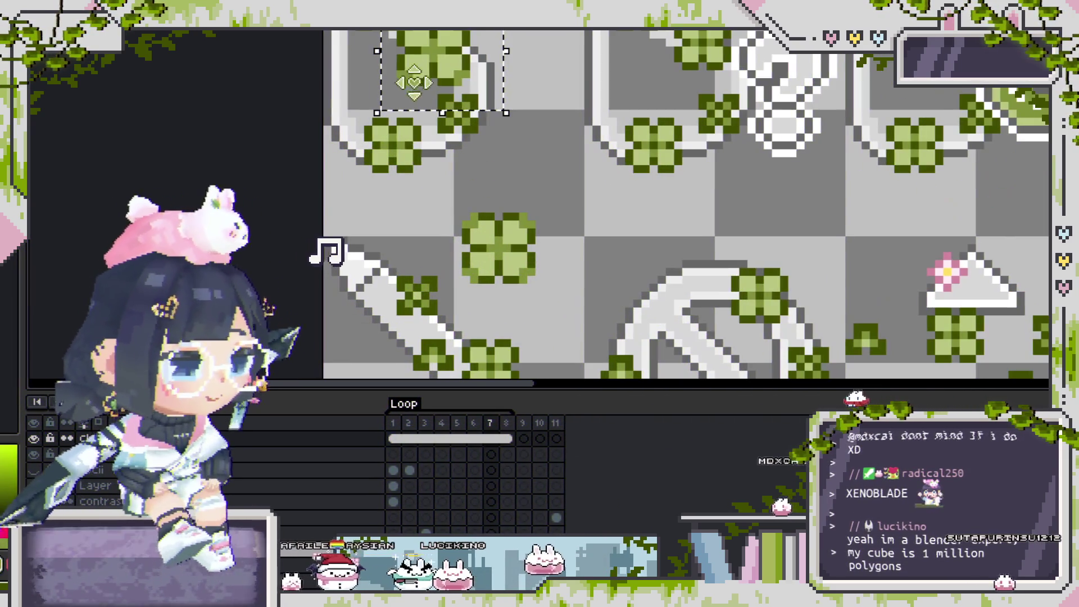
pyautogui.moveTo(429, 54)
pyautogui.mouseDown()
pyautogui.moveTo(397, 145)
pyautogui.moveTo(375, 134)
pyautogui.moveTo(381, 151)
pyautogui.mouseUp()
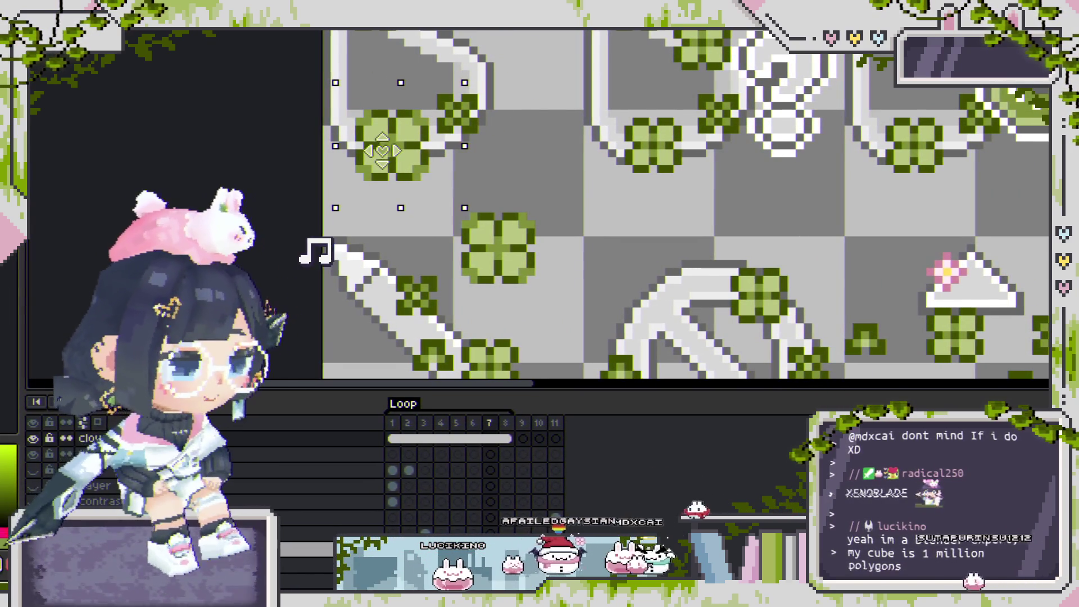
pyautogui.moveTo(381, 150); pyautogui.dragTo(535, 136)
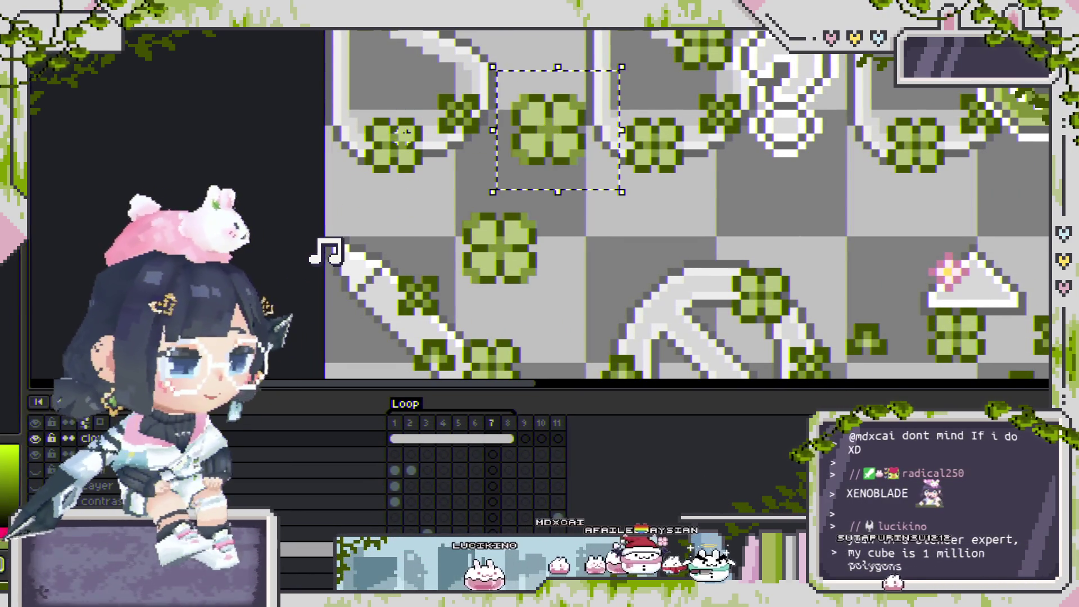
pyautogui.moveTo(366, 104); pyautogui.dragTo(416, 179)
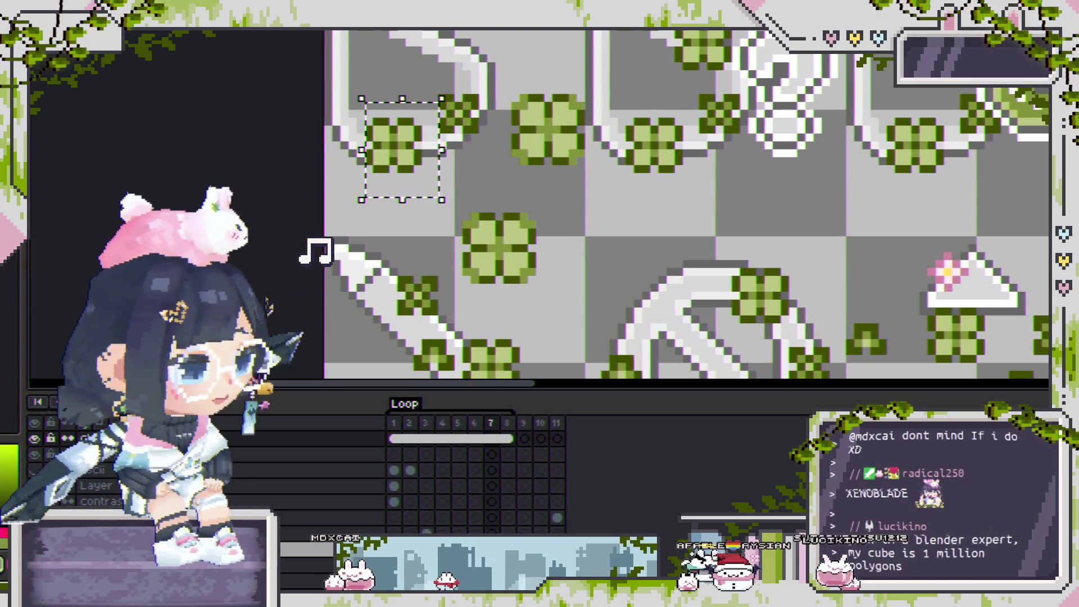
pyautogui.moveTo(405, 174); pyautogui.dragTo(452, 74)
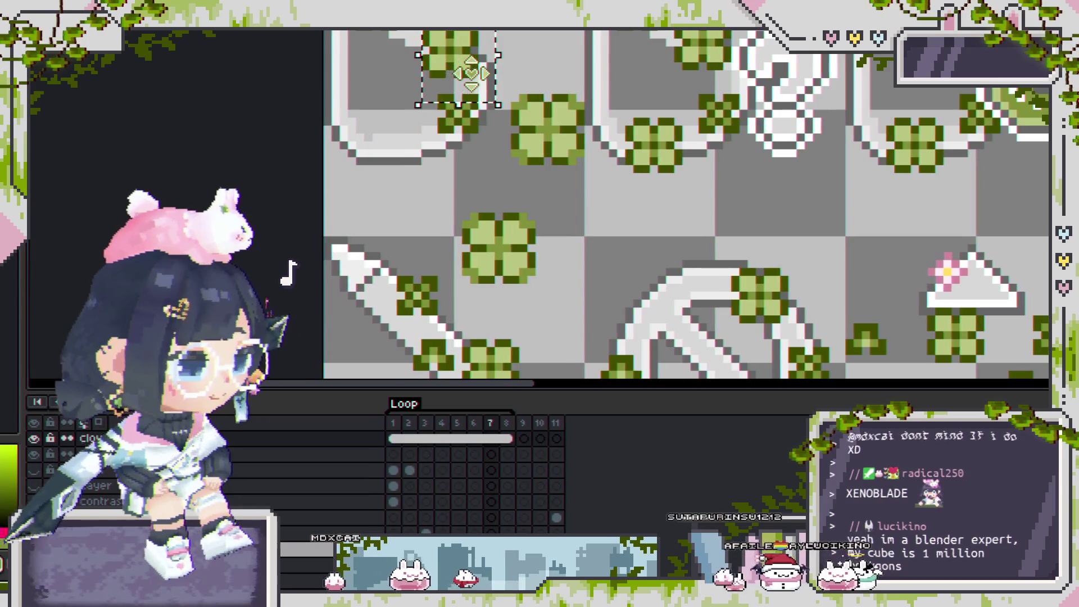
# Nudge the selected top clover one pixel up and one pixel left.
pyautogui.scroll(3, 461, 73)
pyautogui.moveTo(461, 73); pyautogui.dragTo(545, 149)
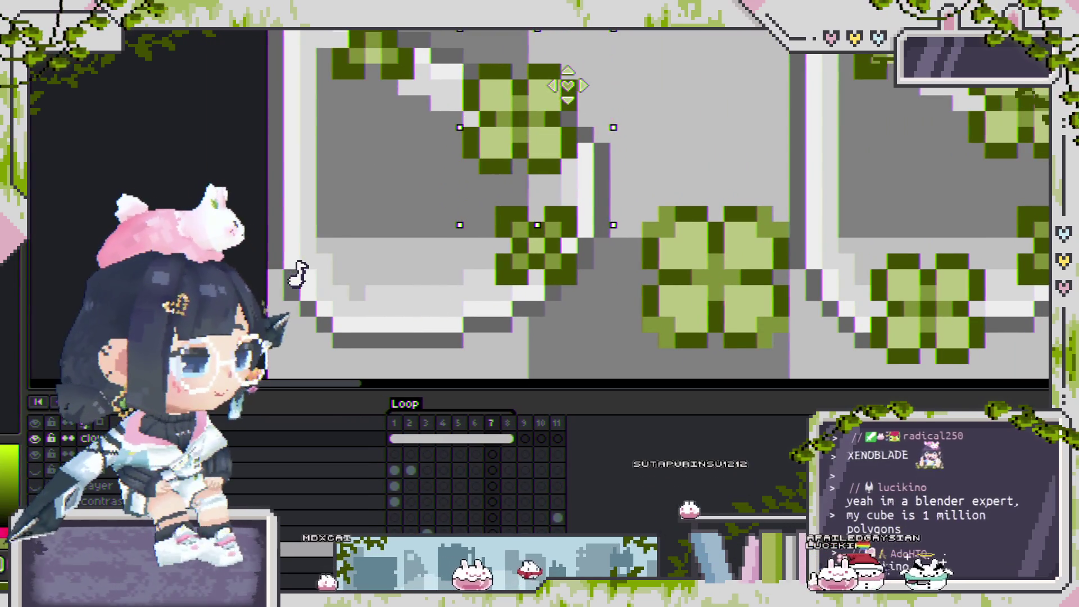
pyautogui.press('Up')
pyautogui.press('Left')
# Move the large clover from the gap between the first two icons against the first icon's left edge.
pyautogui.scroll(-2, 556, 112)
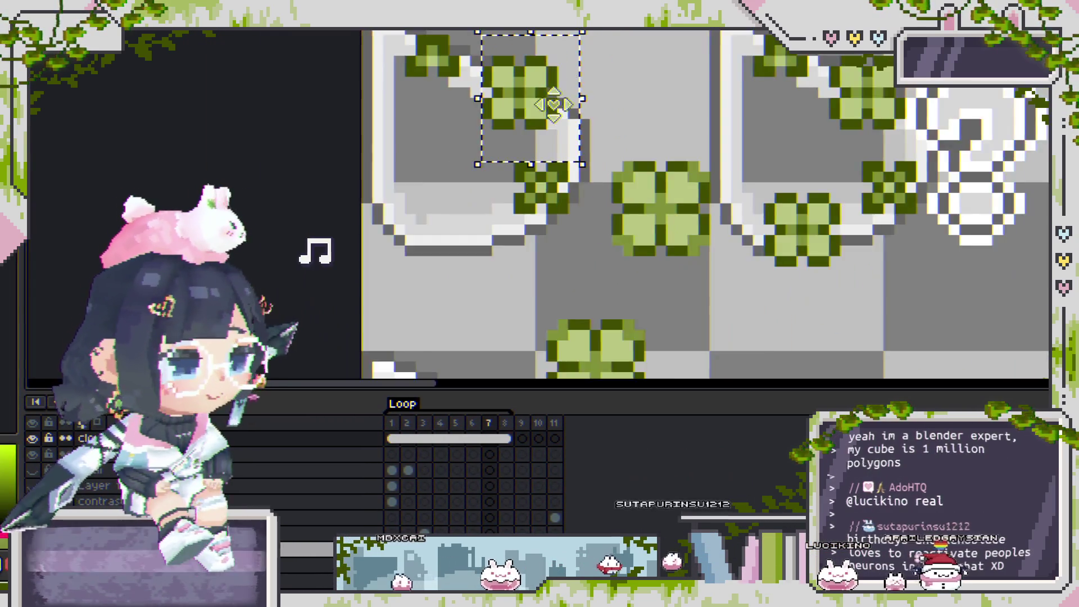
pyautogui.scroll(-2, 556, 158)
pyautogui.scroll(1, 556, 178)
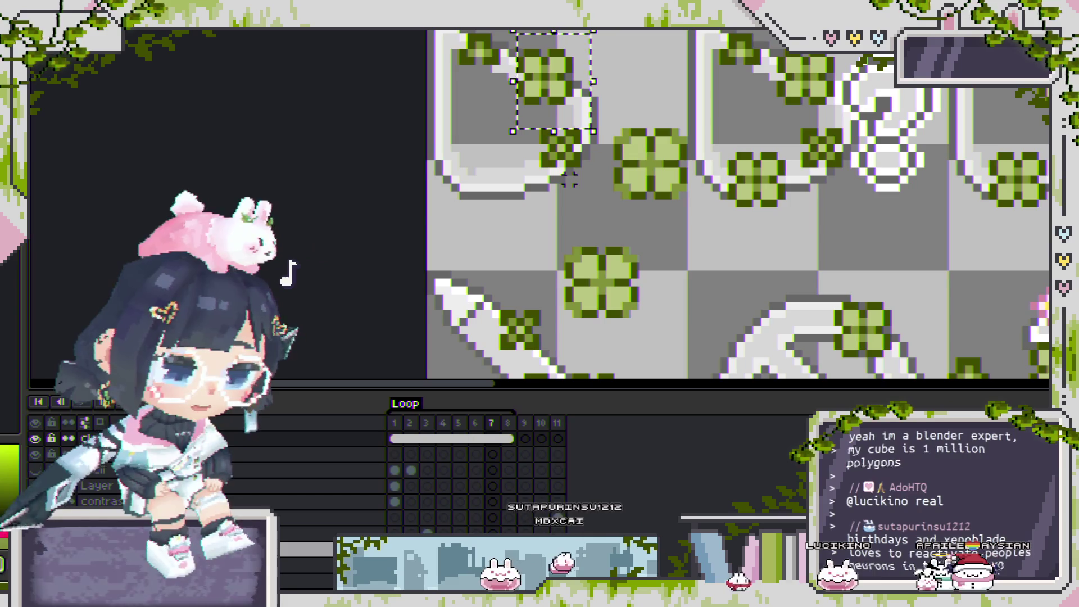
pyautogui.moveTo(589, 204); pyautogui.dragTo(690, 109)
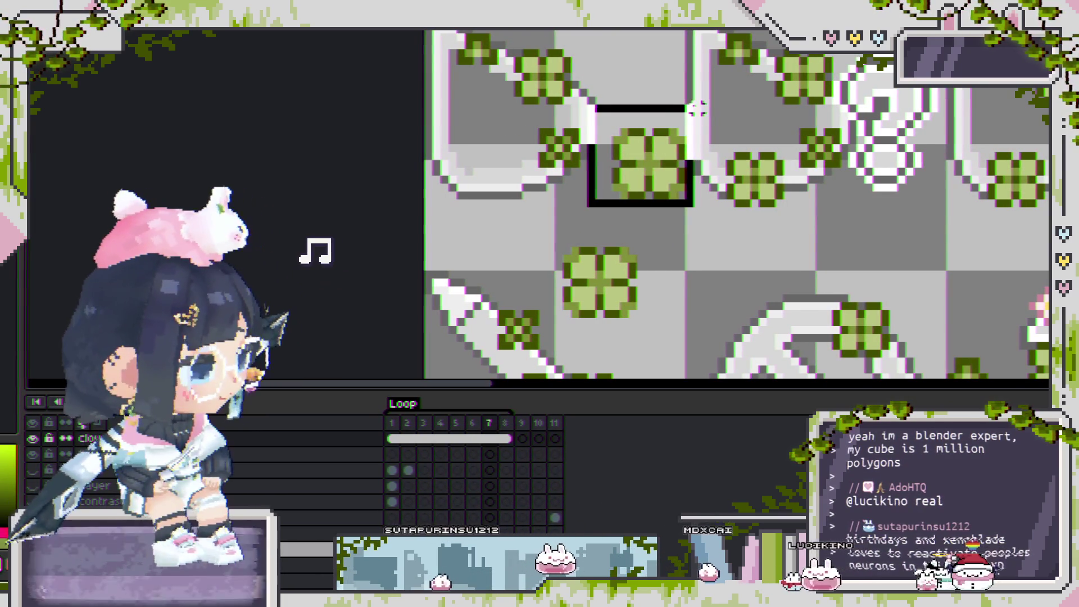
pyautogui.moveTo(676, 170)
pyautogui.mouseDown()
pyautogui.moveTo(514, 190)
pyautogui.moveTo(523, 181)
pyautogui.mouseUp()
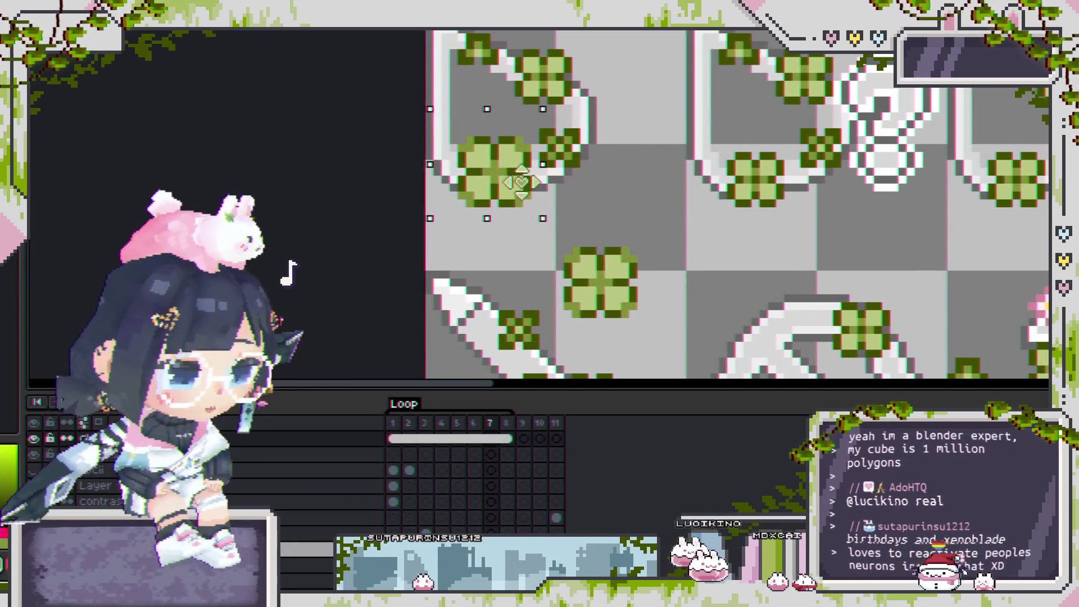
pyautogui.moveTo(522, 182)
pyautogui.mouseDown()
pyautogui.moveTo(510, 148)
pyautogui.moveTo(513, 184)
pyautogui.mouseUp()
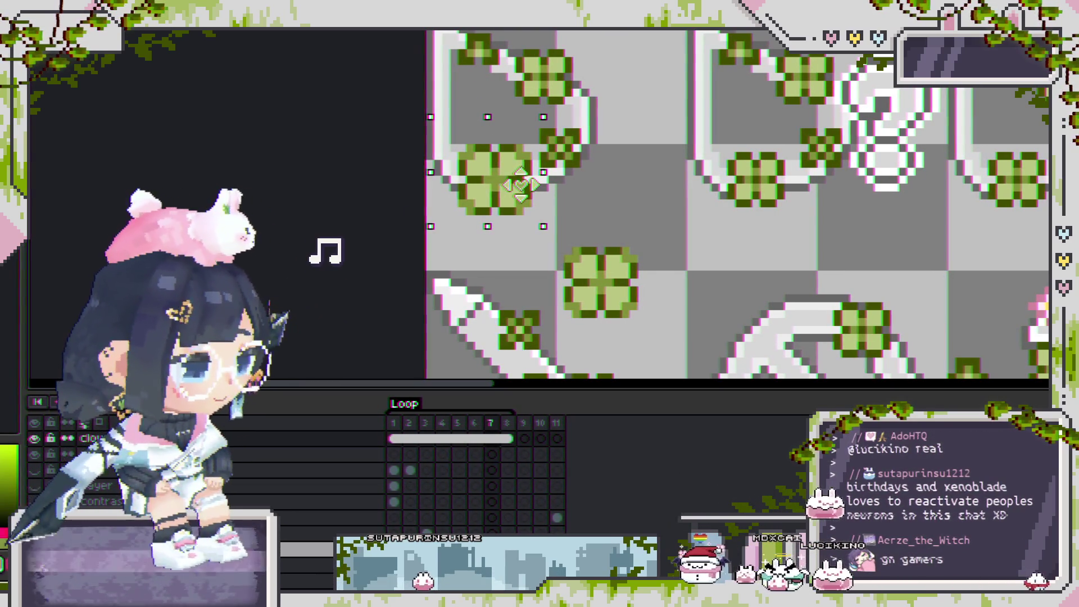
pyautogui.scroll(-3, 579, 175)
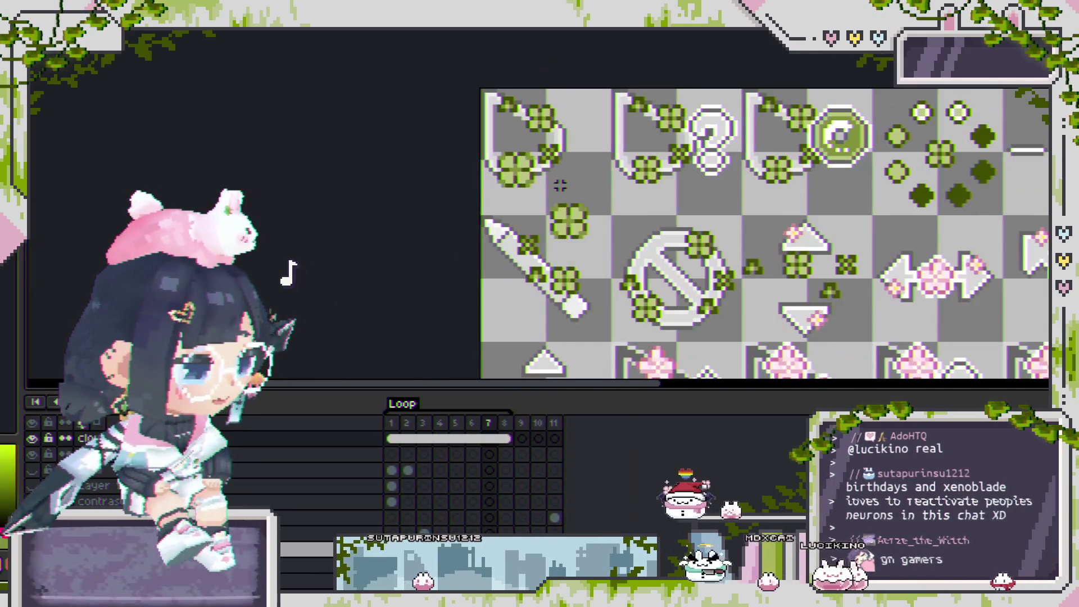
# Move the large clover from below the pen icon to sit between the pen and the no-entry sign.
pyautogui.hscroll(1, 635, 202)
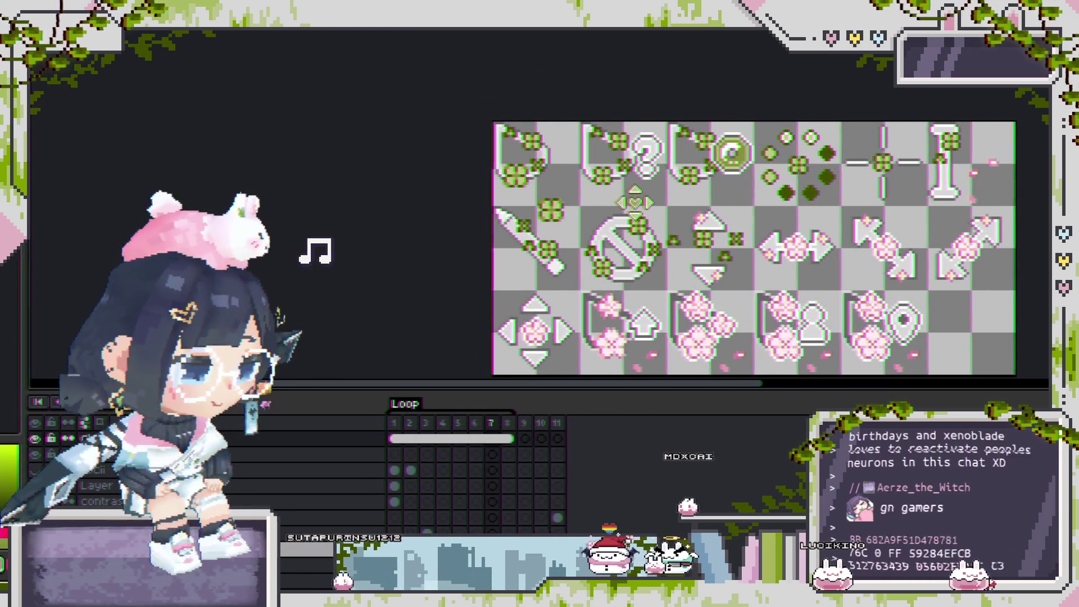
pyautogui.hscroll(1, 515, 185)
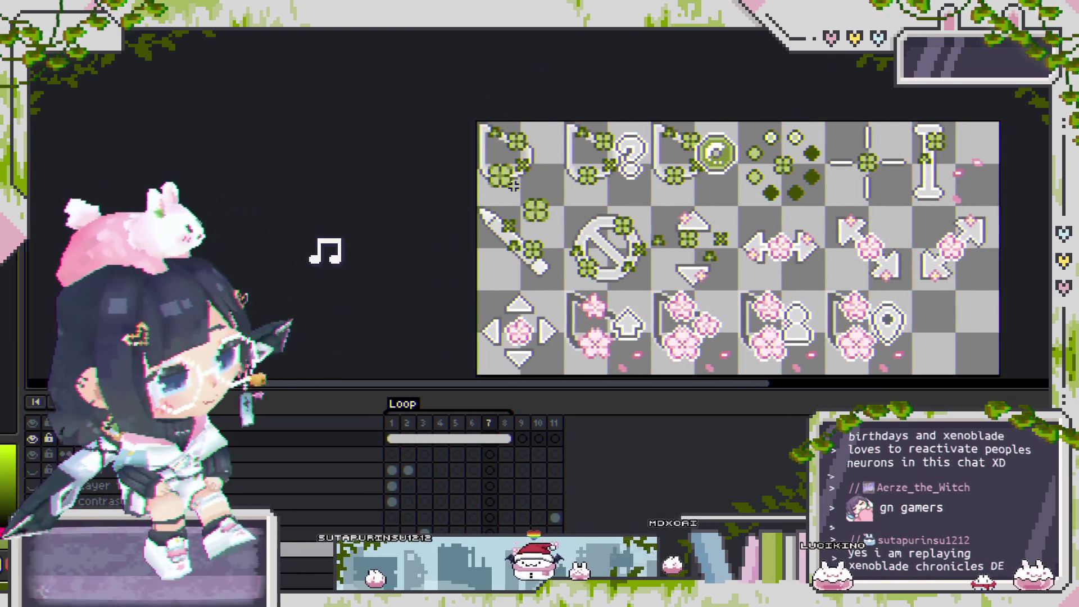
pyautogui.scroll(-1, 523, 157)
pyautogui.scroll(1, 522, 158)
pyautogui.scroll(1, 506, 154)
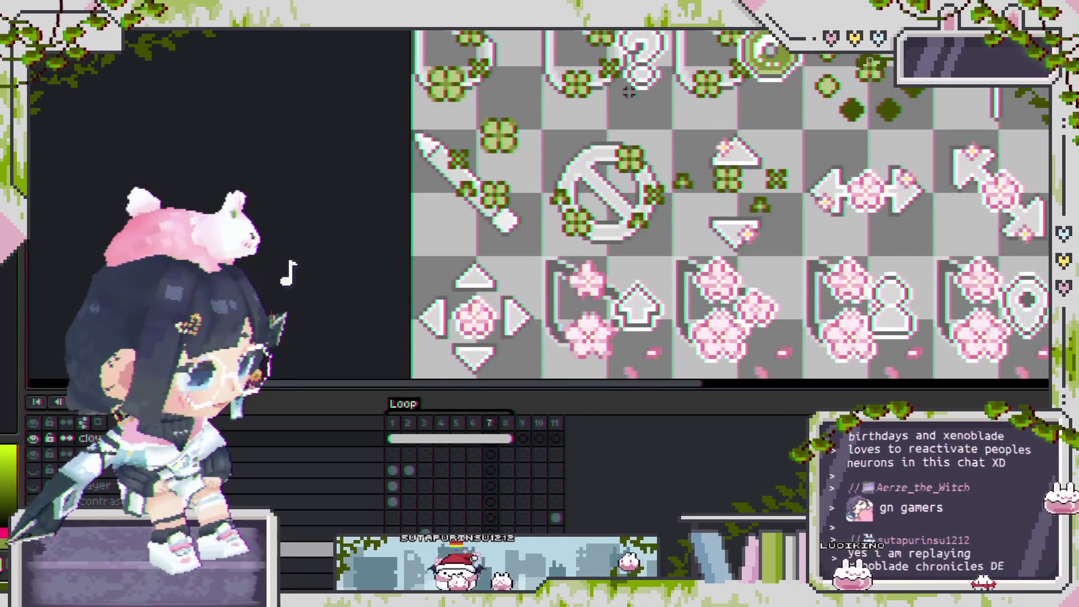
pyautogui.scroll(1, 483, 149)
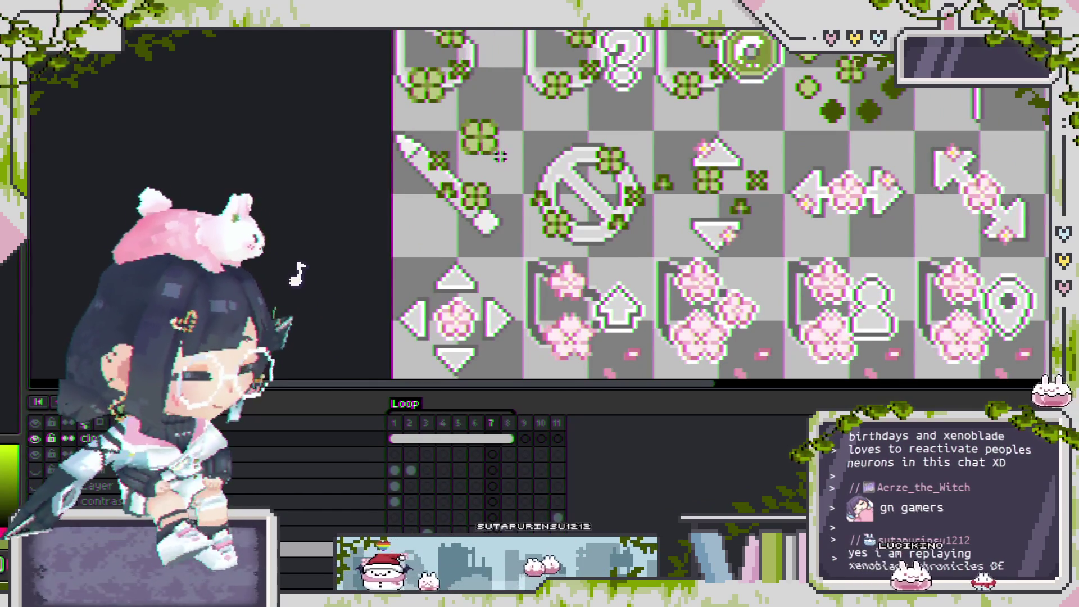
pyautogui.moveTo(482, 118)
pyautogui.mouseDown()
pyautogui.moveTo(438, 101)
pyautogui.moveTo(480, 162)
pyautogui.mouseUp()
pyautogui.scroll(2, 572, 98)
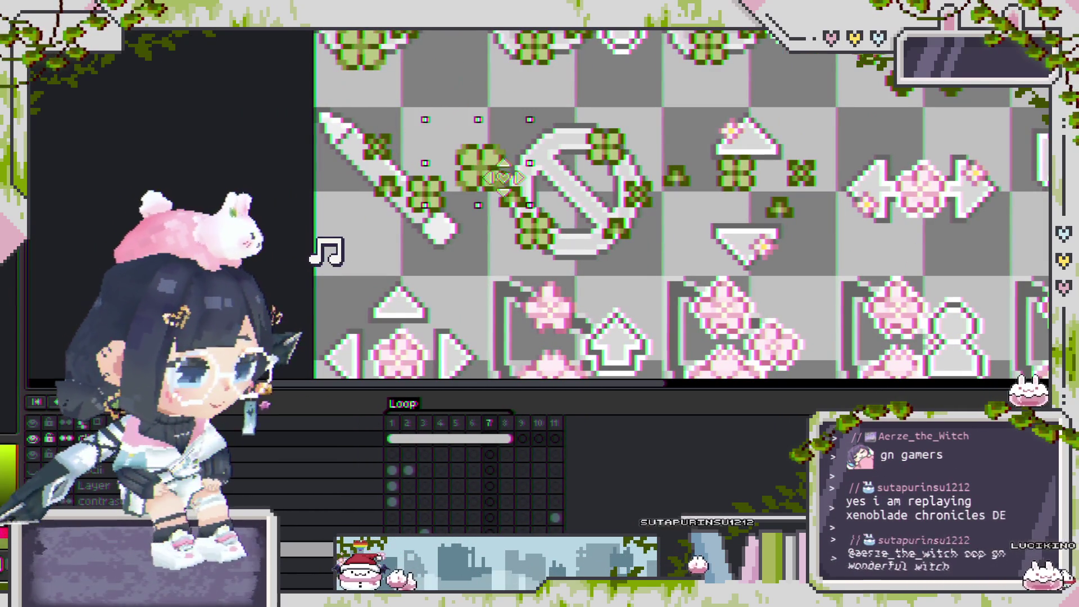
pyautogui.press('Return')
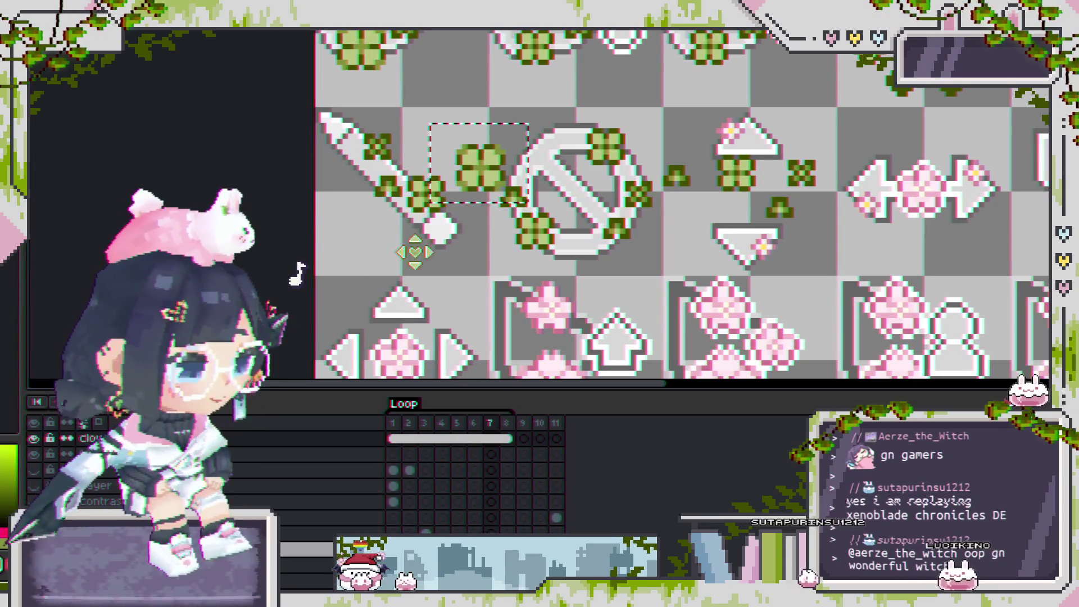
# Undo and redo the clover move to compare before and after.
pyautogui.scroll(1, 509, 172)
pyautogui.hotkey('ctrl', 'z')
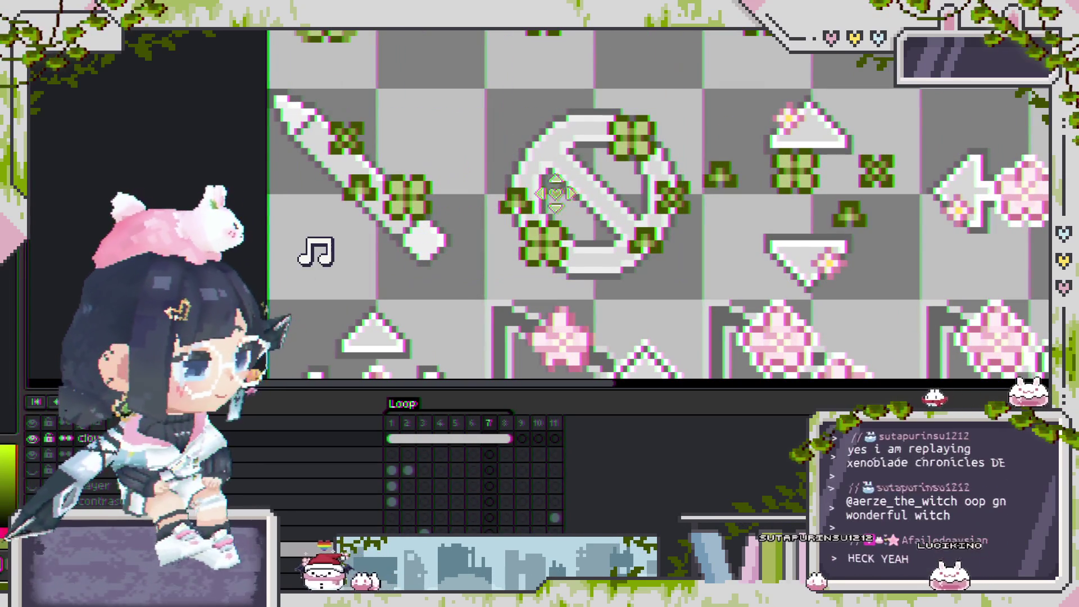
pyautogui.hotkey('ctrl', 'y')
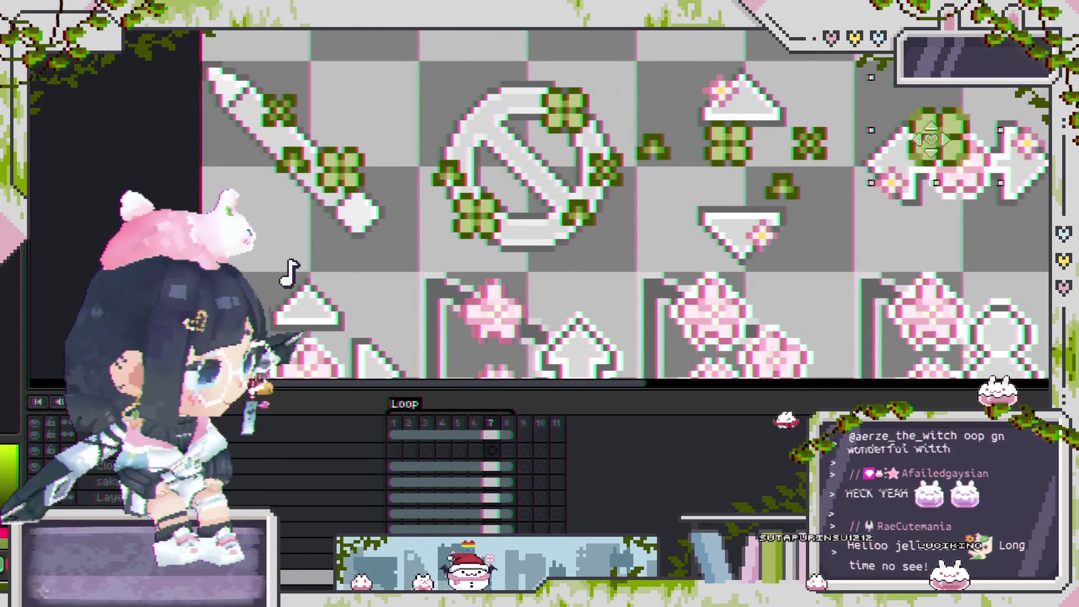
# Move the large clover to the left end of the pink double-headed arrow and reselect just that clover.
pyautogui.moveTo(686, 168); pyautogui.dragTo(887, 121)
pyautogui.scroll(-2, 630, 253)
pyautogui.scroll(2, 629, 253)
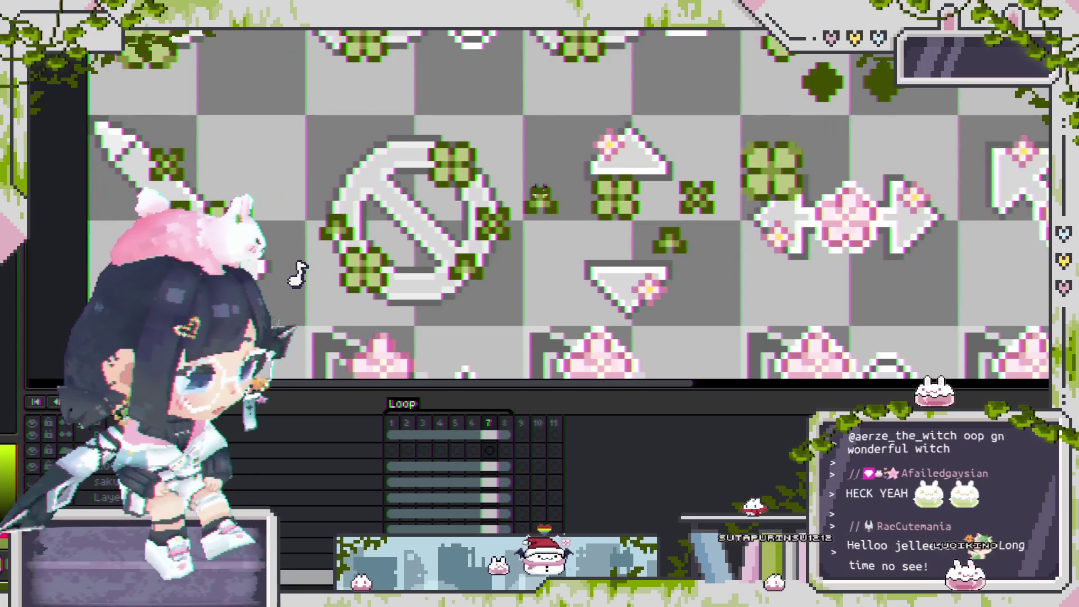
pyautogui.moveTo(522, 172); pyautogui.dragTo(709, 269)
pyautogui.moveTo(605, 160); pyautogui.dragTo(641, 234)
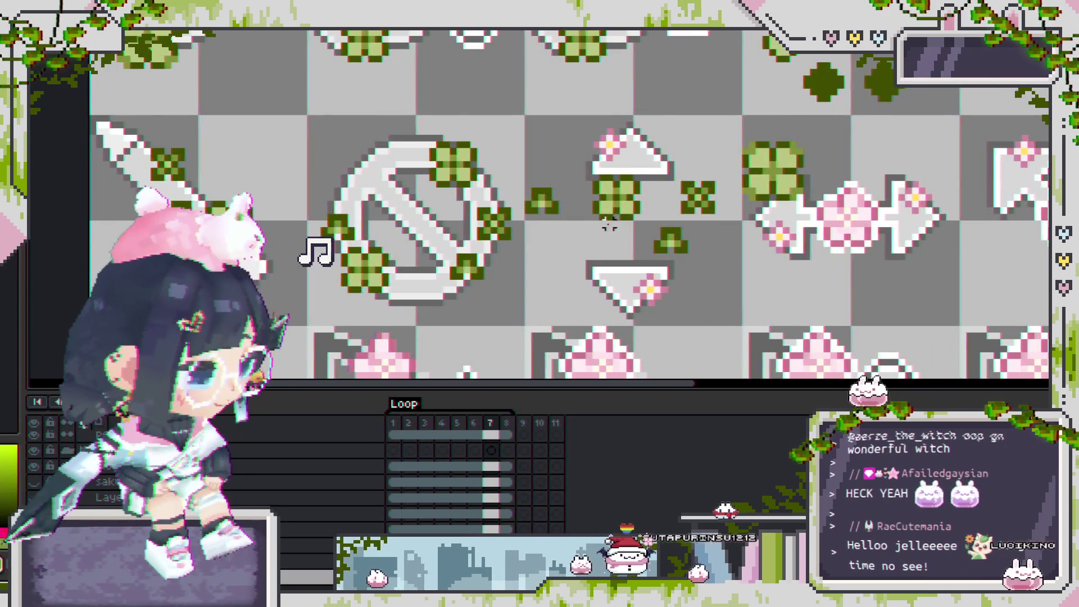
pyautogui.scroll(2, 609, 212)
pyautogui.scroll(-2, 649, 222)
pyautogui.scroll(-1, 640, 185)
pyautogui.scroll(-1, 629, 157)
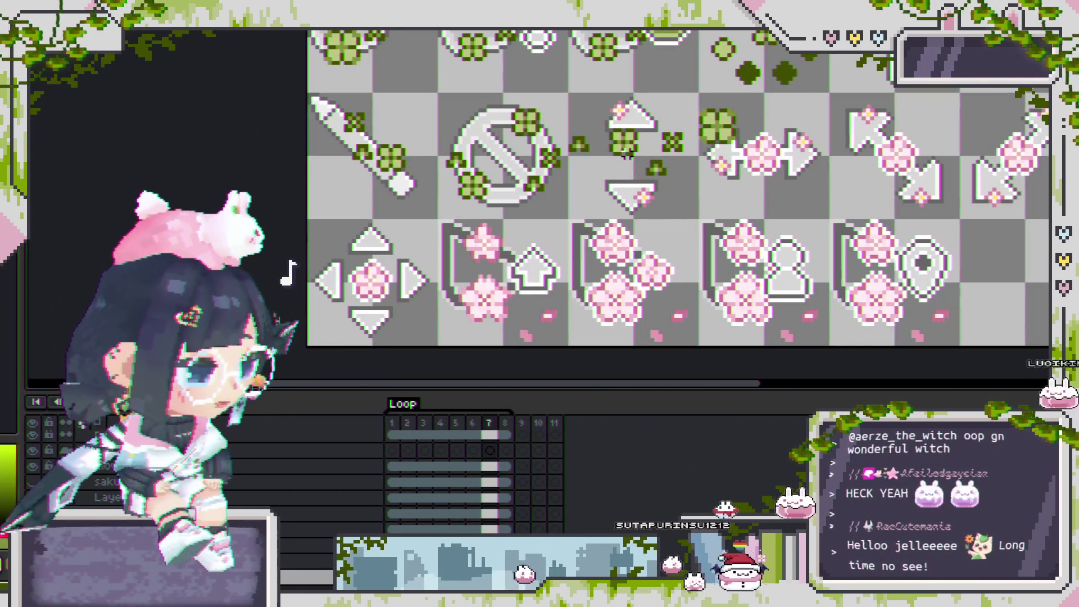
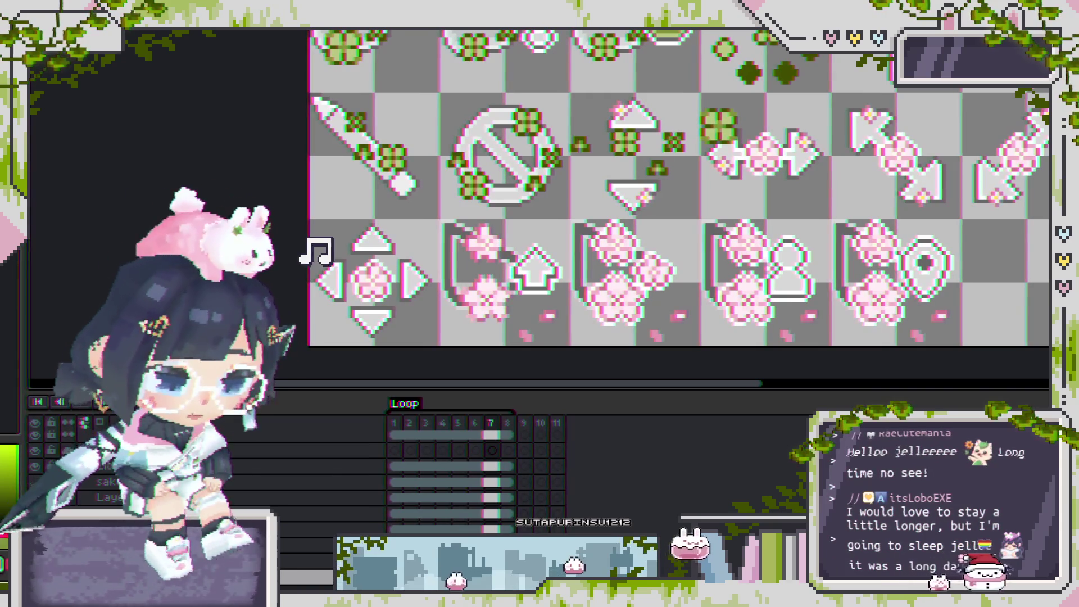
# Select the green clover on the vertical resize cursor and centre it between the up and down arrows.
pyautogui.hscroll(3, 706, 190)
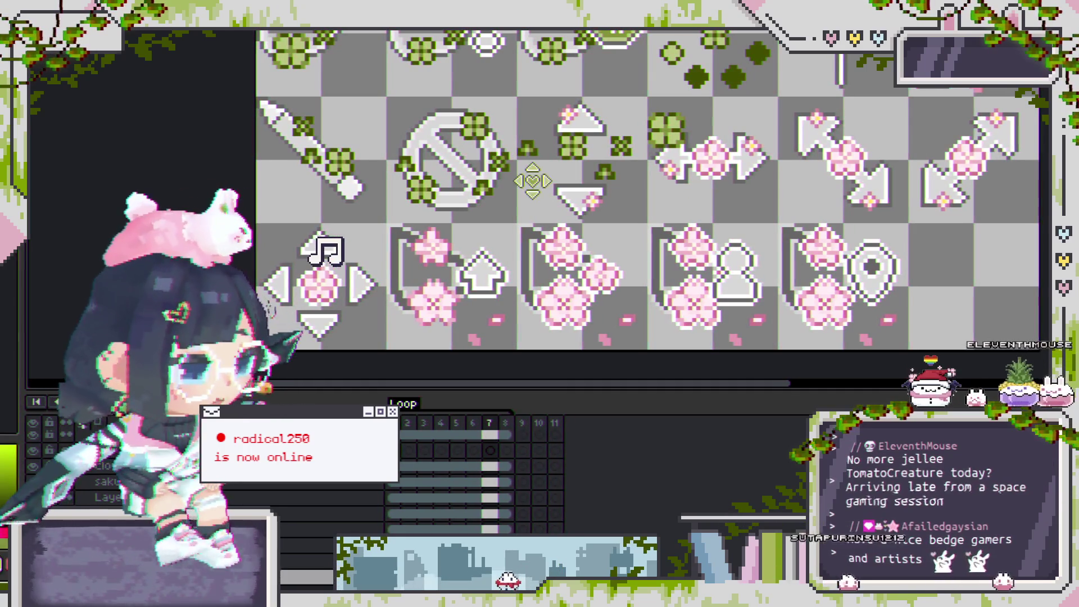
pyautogui.scroll(1, 557, 151)
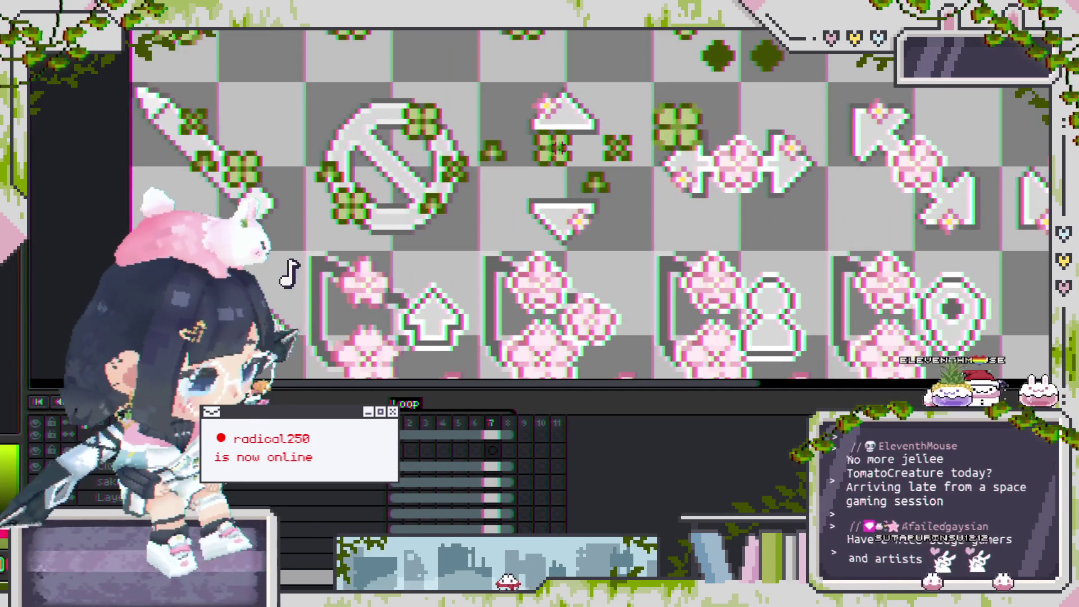
pyautogui.moveTo(687, 174); pyautogui.dragTo(776, 142)
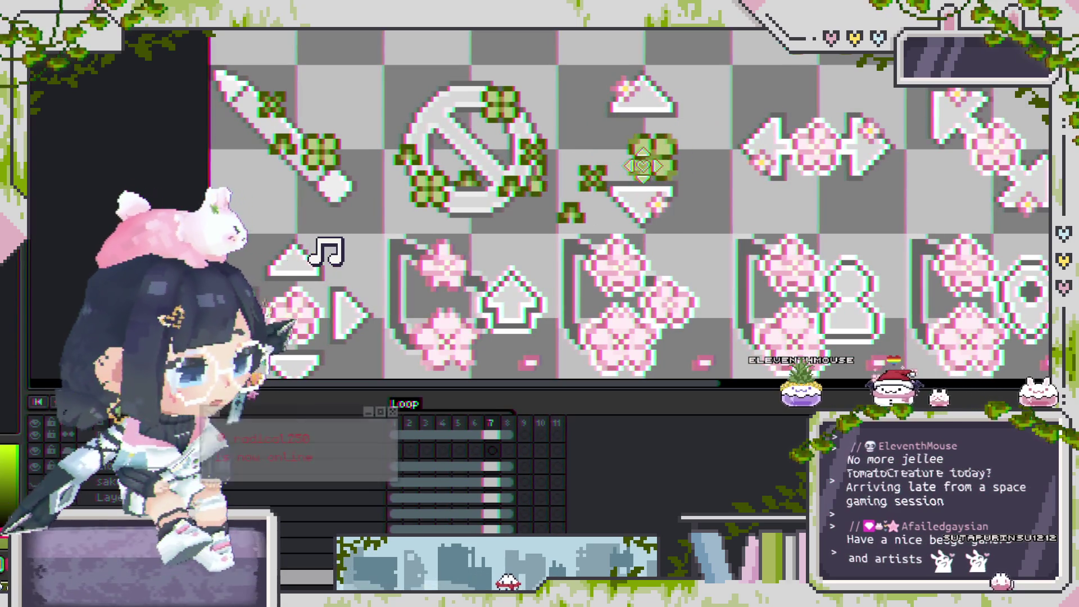
pyautogui.moveTo(629, 166); pyautogui.dragTo(759, 210)
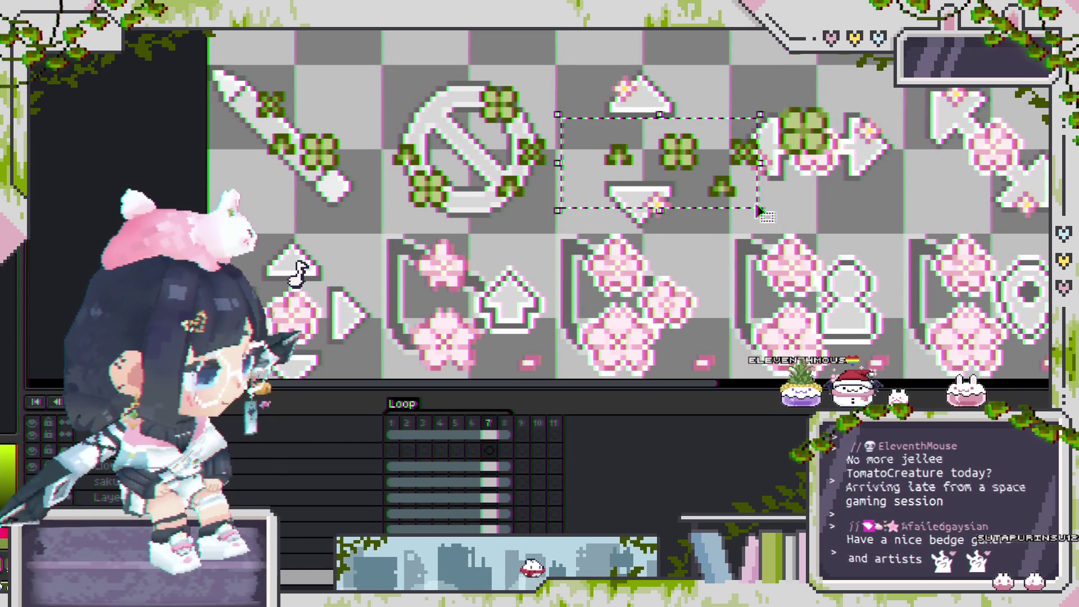
pyautogui.moveTo(749, 99)
pyautogui.mouseDown()
pyautogui.moveTo(865, 177)
pyautogui.moveTo(666, 179)
pyautogui.mouseUp()
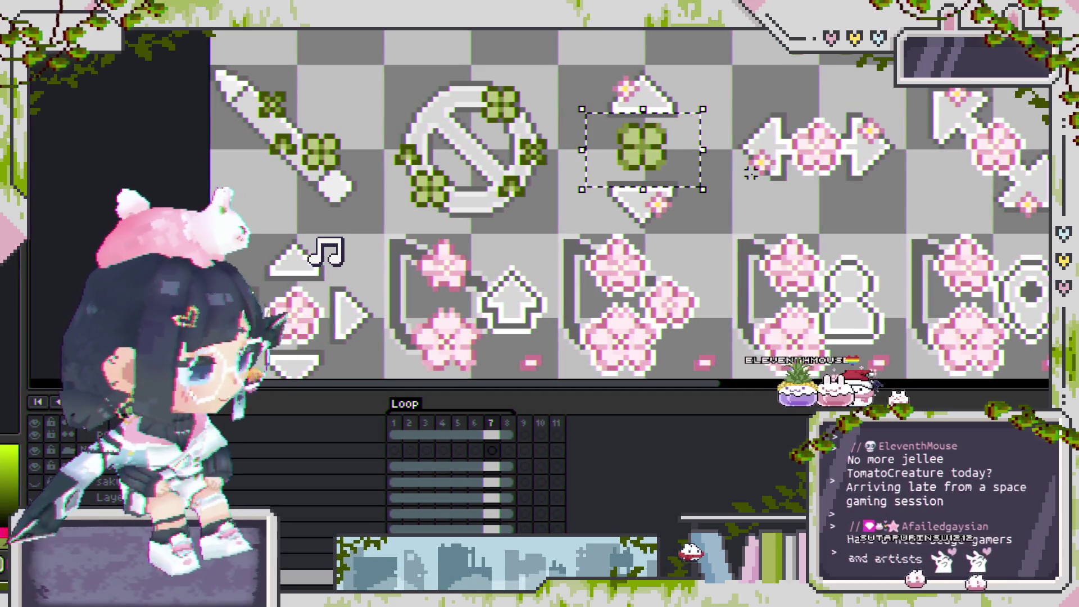
pyautogui.scroll(1, 667, 150)
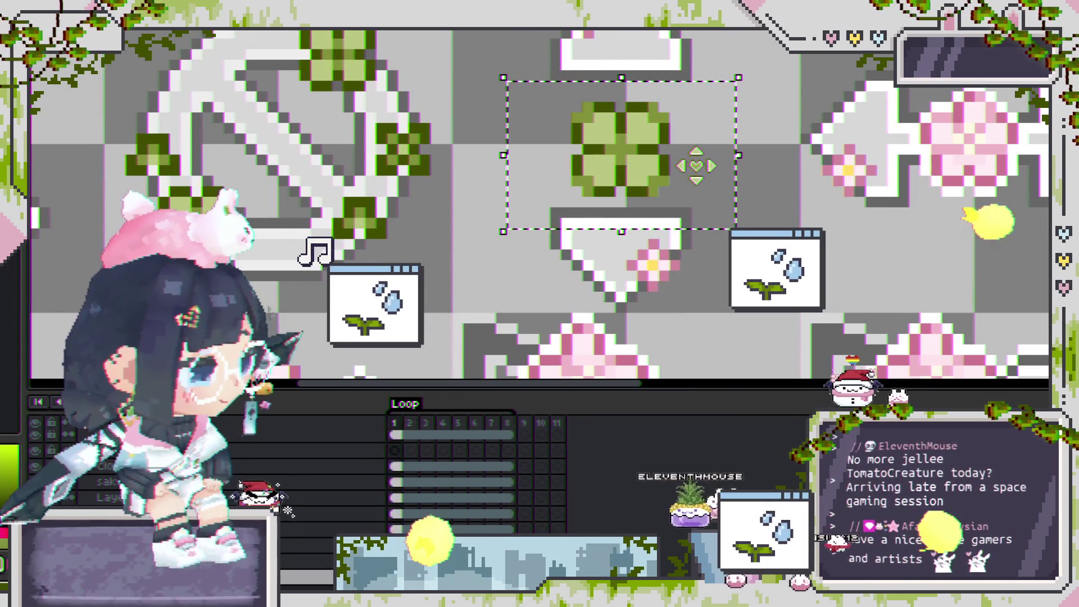
pyautogui.scroll(-1, 726, 159)
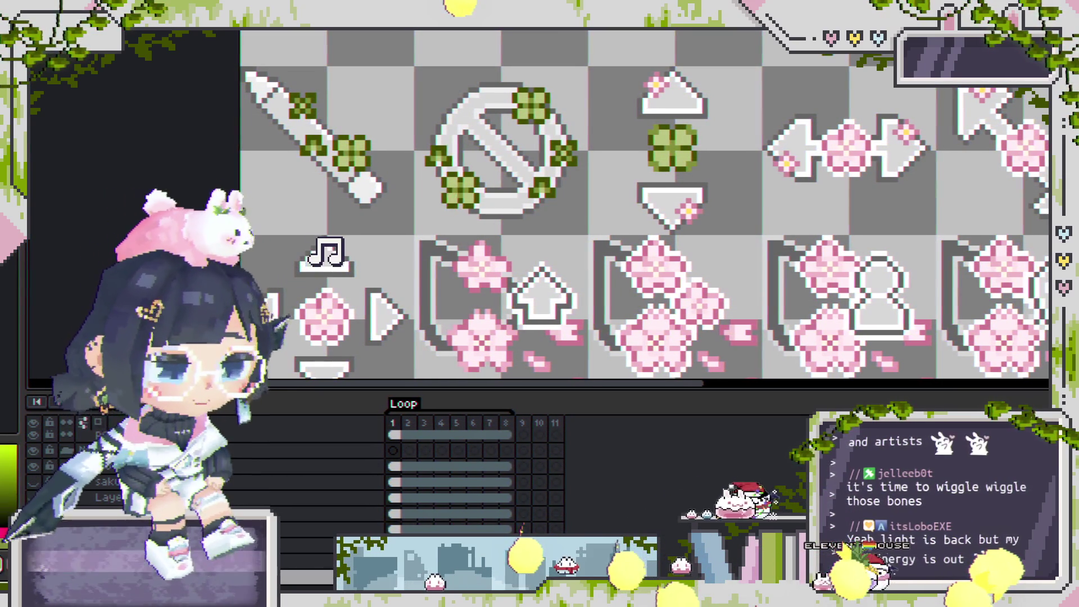
pyautogui.moveTo(453, 200); pyautogui.dragTo(431, 203)
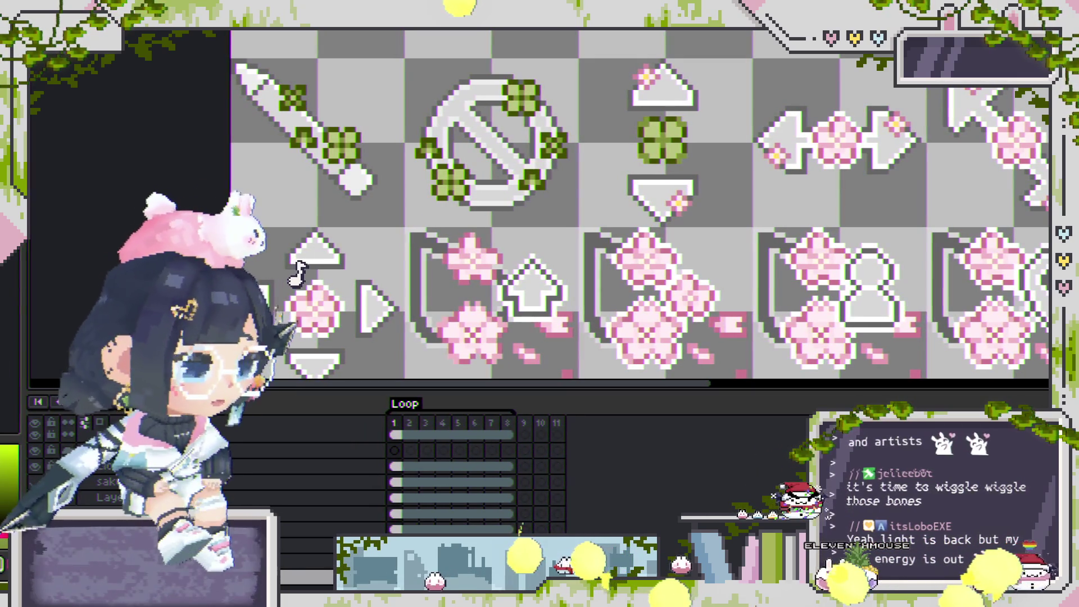
pyautogui.moveTo(549, 229); pyautogui.dragTo(497, 236)
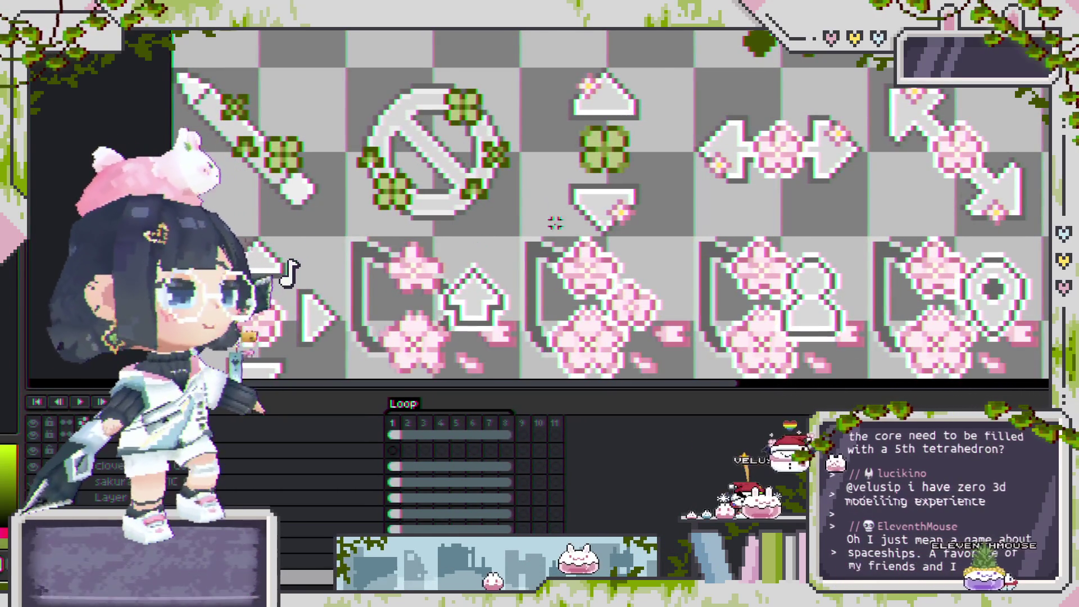
# Select a small clover on the no-sign cursor's clover layer.
pyautogui.scroll(-1, 479, 249)
pyautogui.hscroll(1, 525, 225)
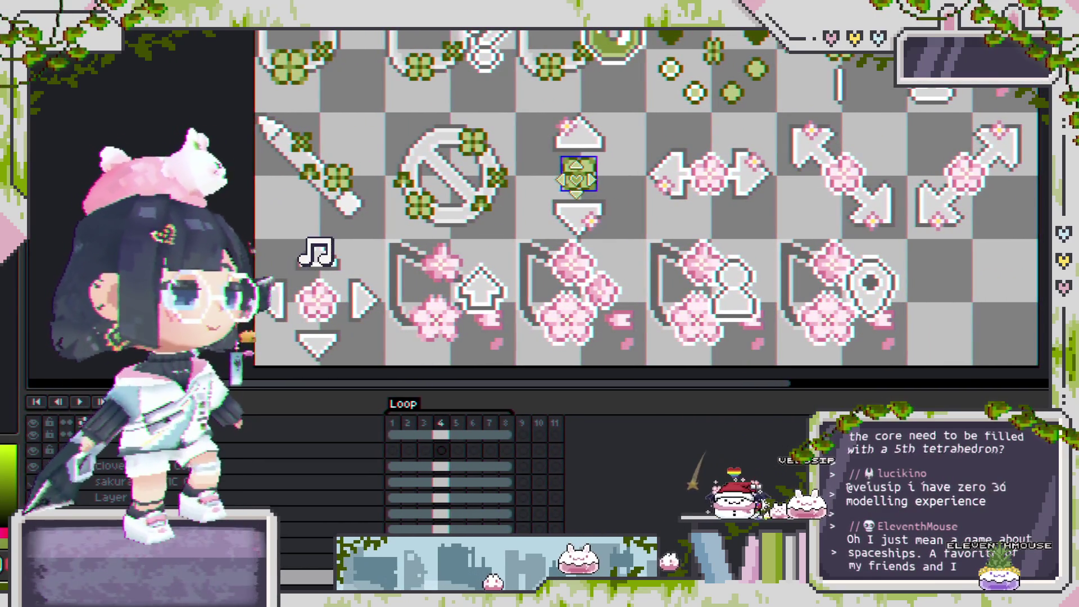
pyautogui.scroll(-1, 553, 215)
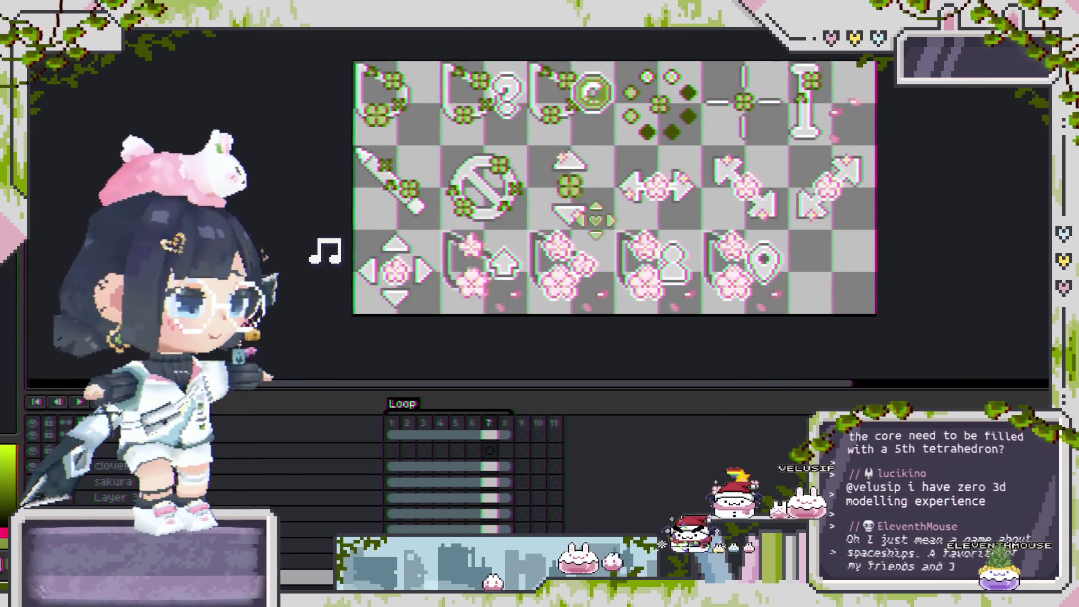
pyautogui.scroll(1, 562, 211)
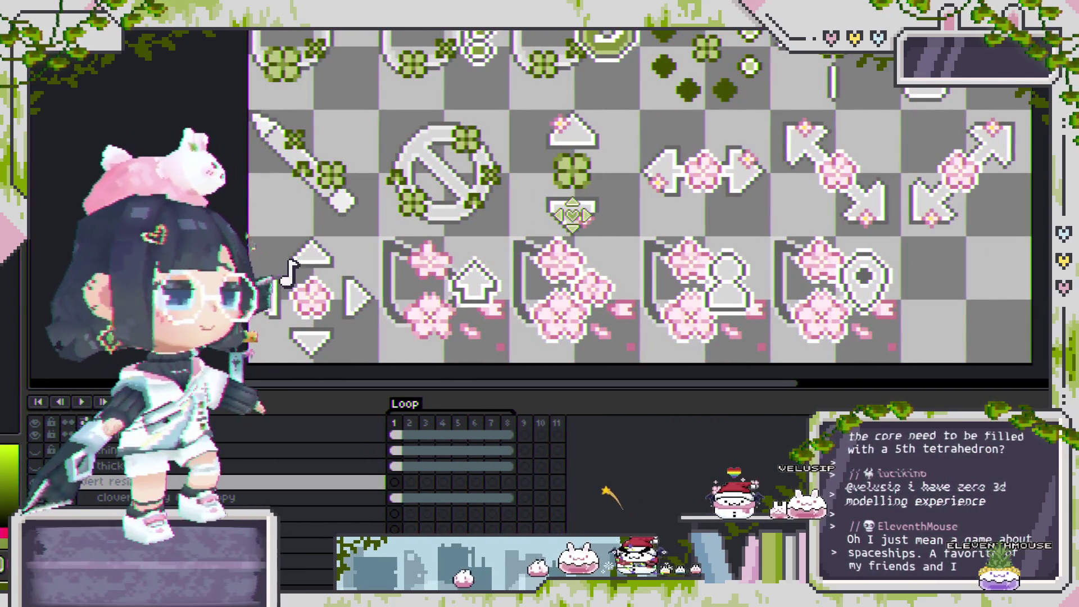
pyautogui.scroll(1, 502, 157)
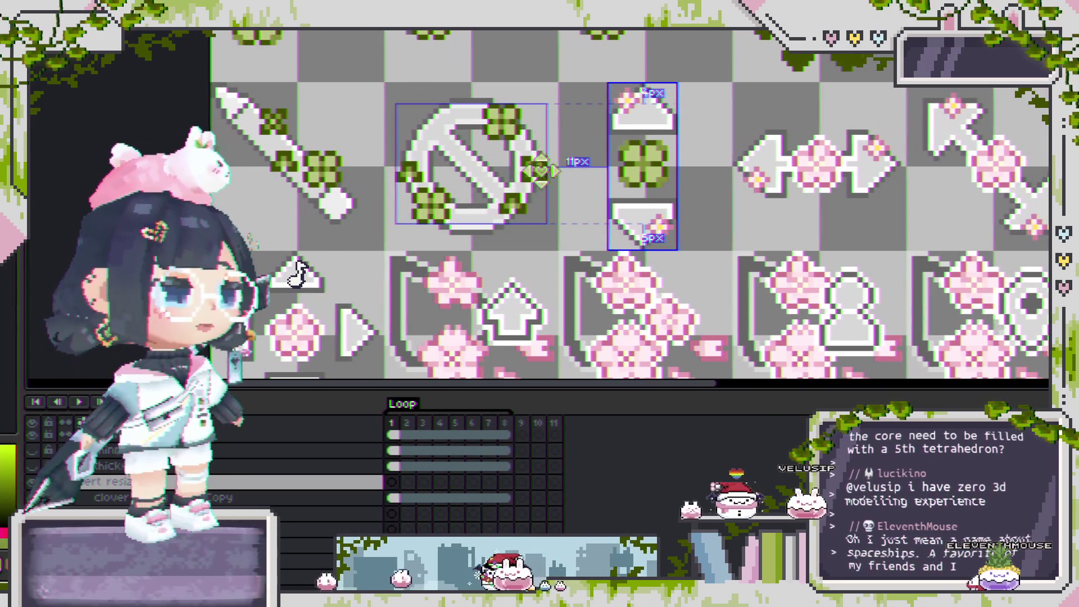
pyautogui.keyDown('ctrl'); pyautogui.click(539, 170); pyautogui.keyUp('ctrl')
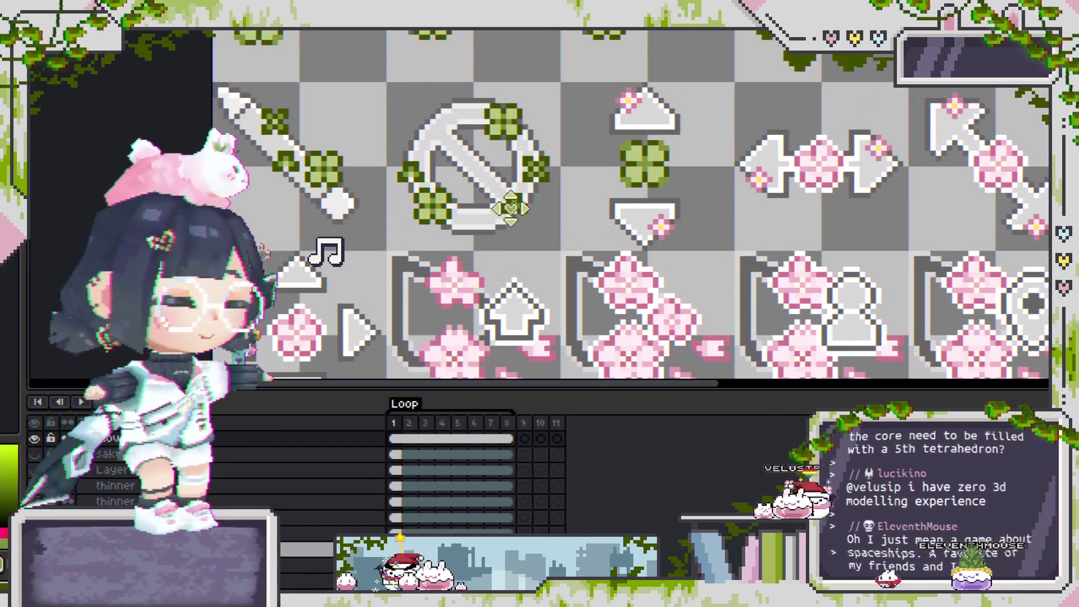
pyautogui.moveTo(564, 226); pyautogui.dragTo(487, 151)
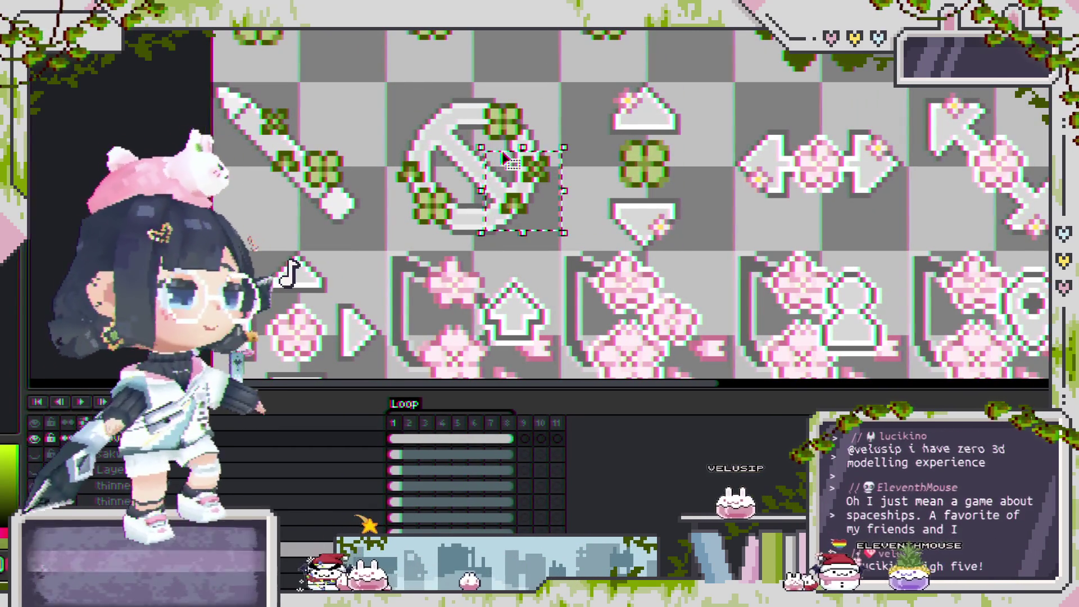
# Add a new layer and place the copied clover on the vertical resize cursor's arrow.
pyautogui.keyDown('ctrl'); pyautogui.click(624, 100); pyautogui.keyUp('ctrl')
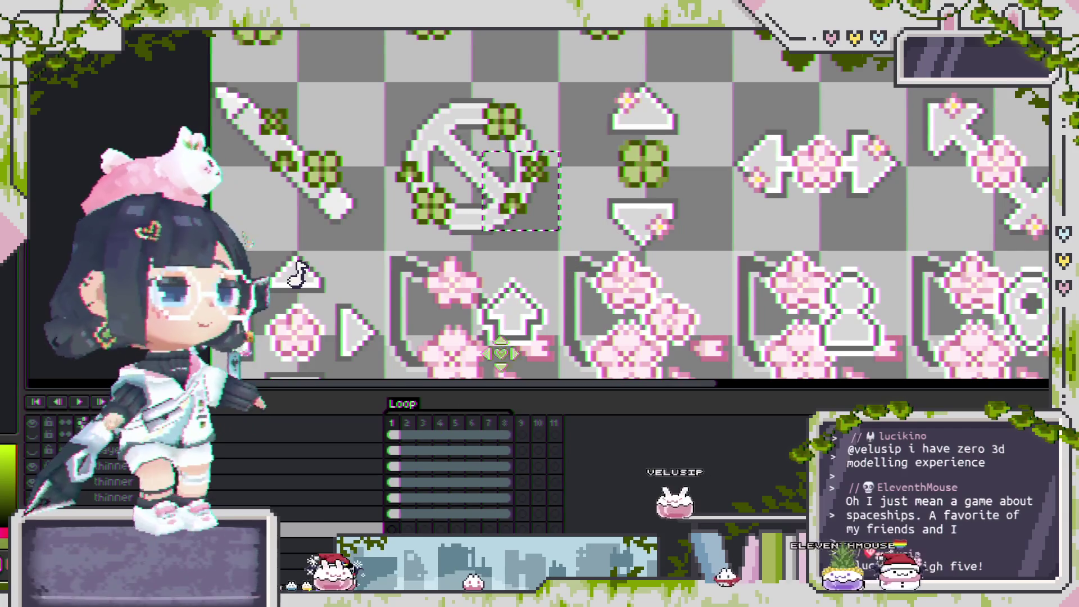
pyautogui.hotkey('shift', 'n')
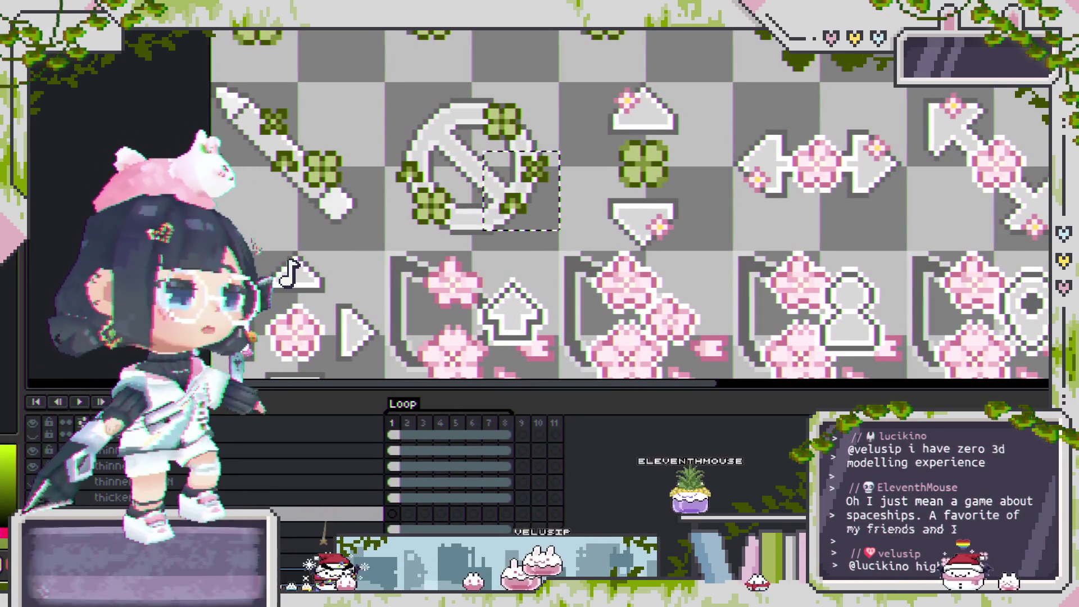
pyautogui.press('m')
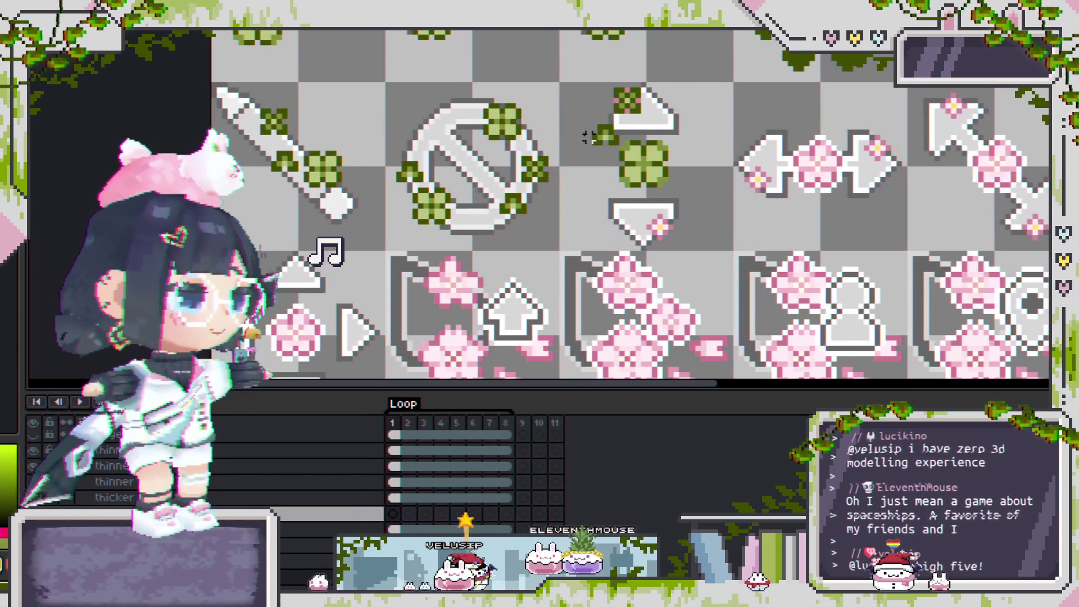
pyautogui.moveTo(566, 115)
pyautogui.mouseDown()
pyautogui.moveTo(660, 159)
pyautogui.moveTo(685, 234)
pyautogui.mouseUp()
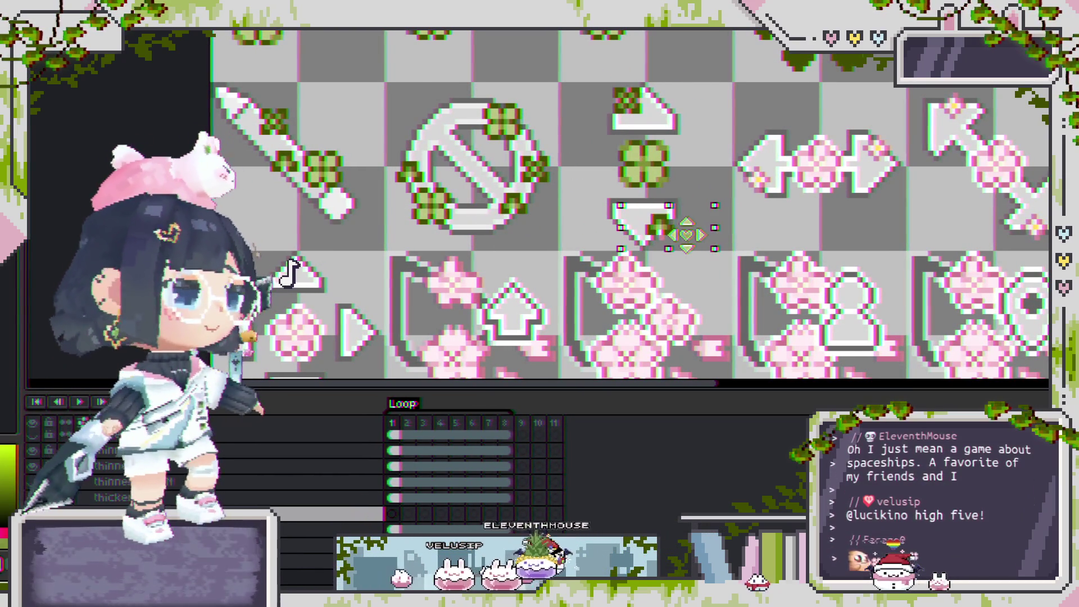
pyautogui.press('Return')
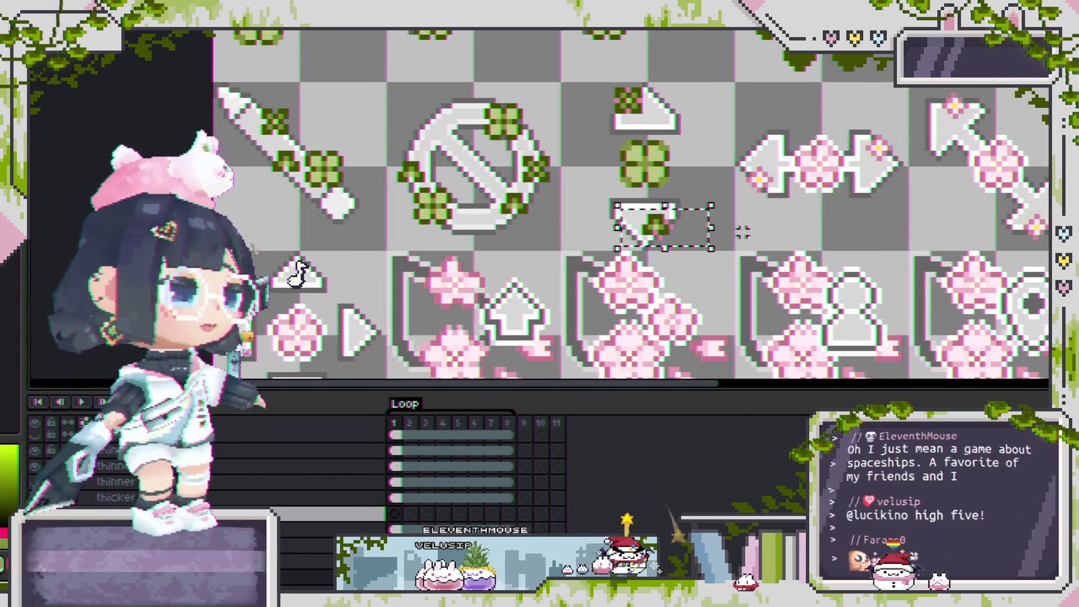
# Extend the frame selection to cover animation frames 2 and 3.
pyautogui.scroll(1, 722, 214)
pyautogui.press('Right')
pyautogui.press('Right')
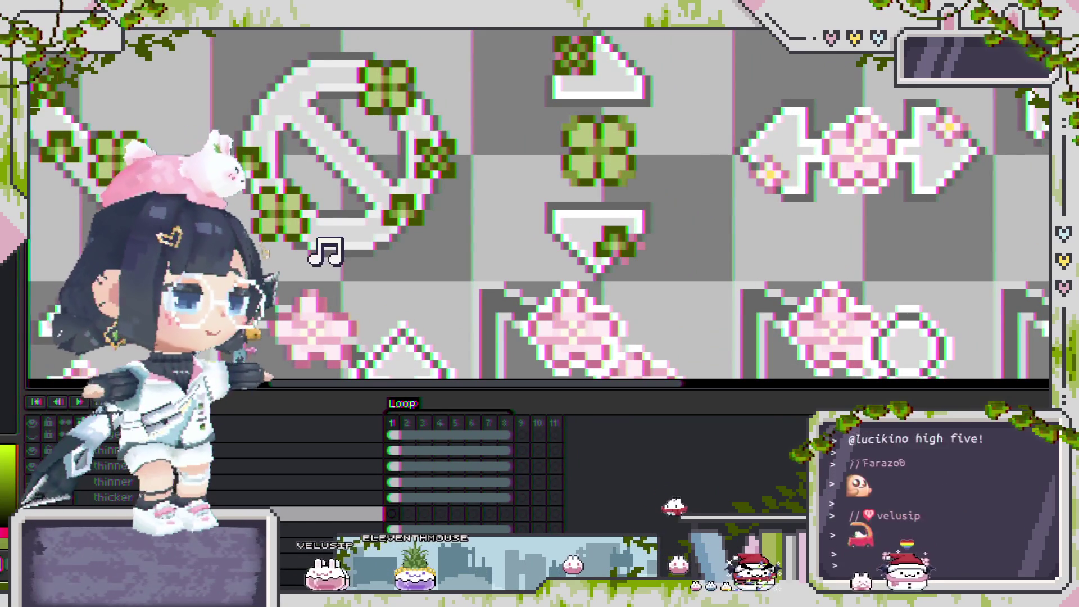
pyautogui.press('Left')
pyautogui.hotkey('alt', 'n')
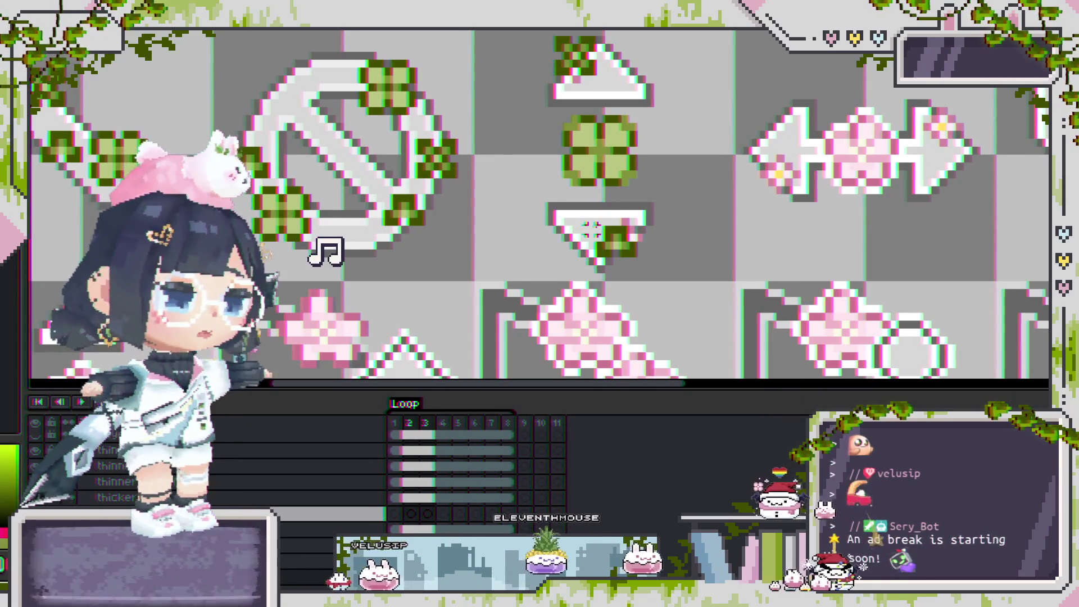
# On frame 3, select the lower arrow with its clover, then the upper arrow.
pyautogui.press('Right')
pyautogui.scroll(1, 588, 194)
pyautogui.moveTo(538, 230); pyautogui.dragTo(643, 289)
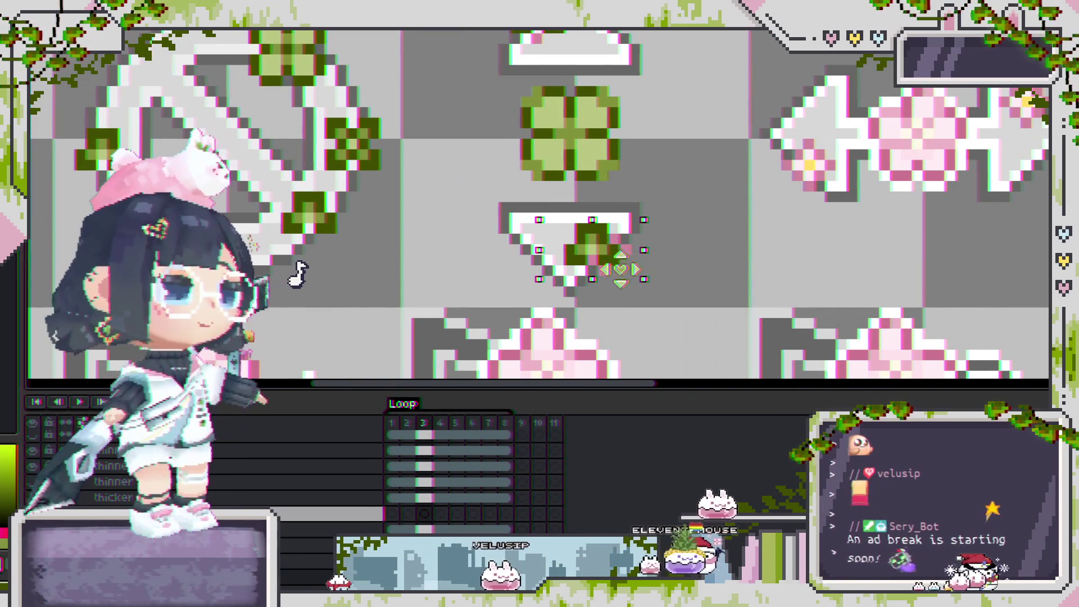
pyautogui.hotkey('ctrl', 'd')
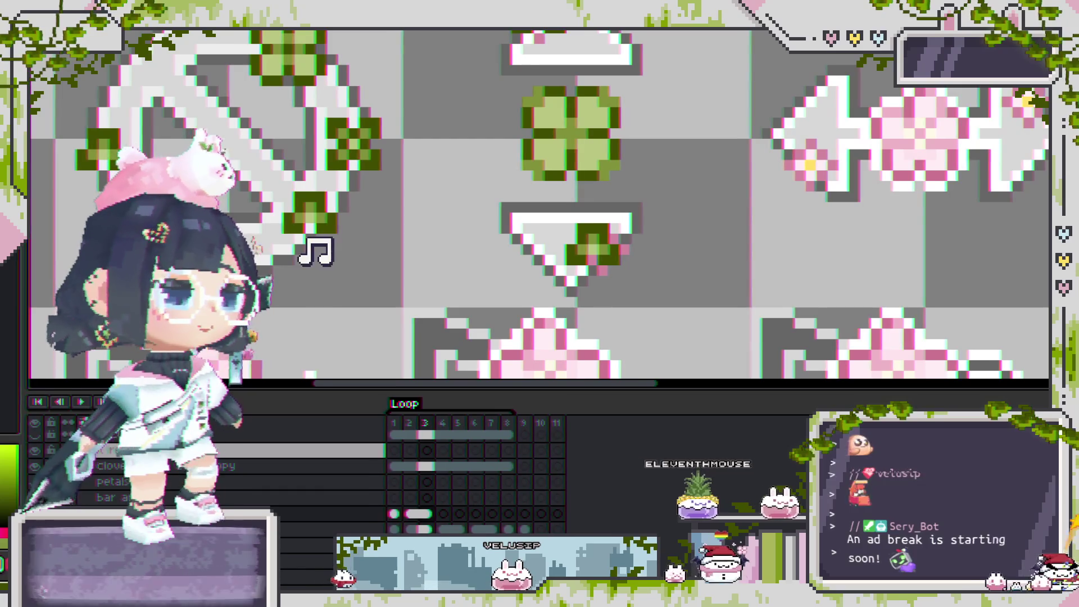
pyautogui.scroll(-2, 590, 287)
pyautogui.scroll(2, 590, 288)
pyautogui.moveTo(513, 108)
pyautogui.mouseDown()
pyautogui.moveTo(594, 180)
pyautogui.moveTo(634, 122)
pyautogui.moveTo(607, 171)
pyautogui.mouseUp()
# Clear the selection and make the ll layer the active editing layer.
pyautogui.scroll(1, 588, 145)
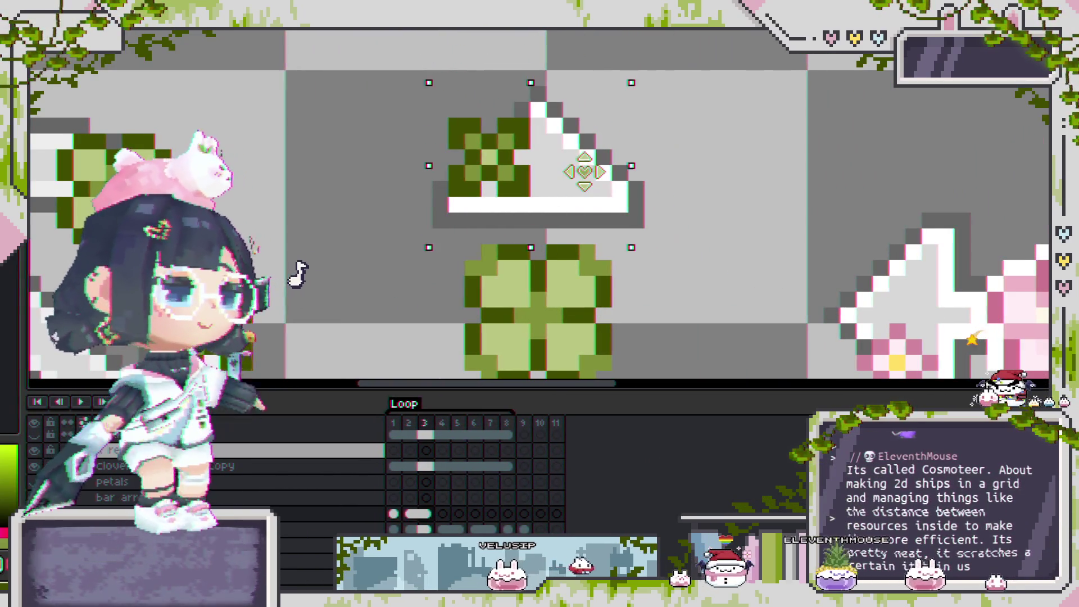
pyautogui.scroll(-2, 606, 171)
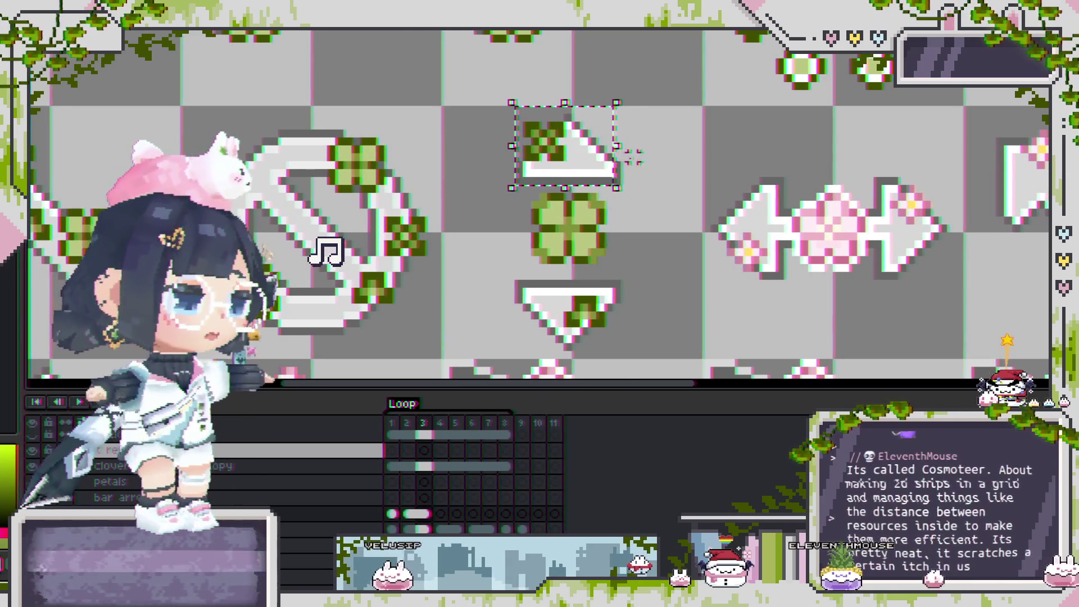
pyautogui.scroll(-2, 641, 164)
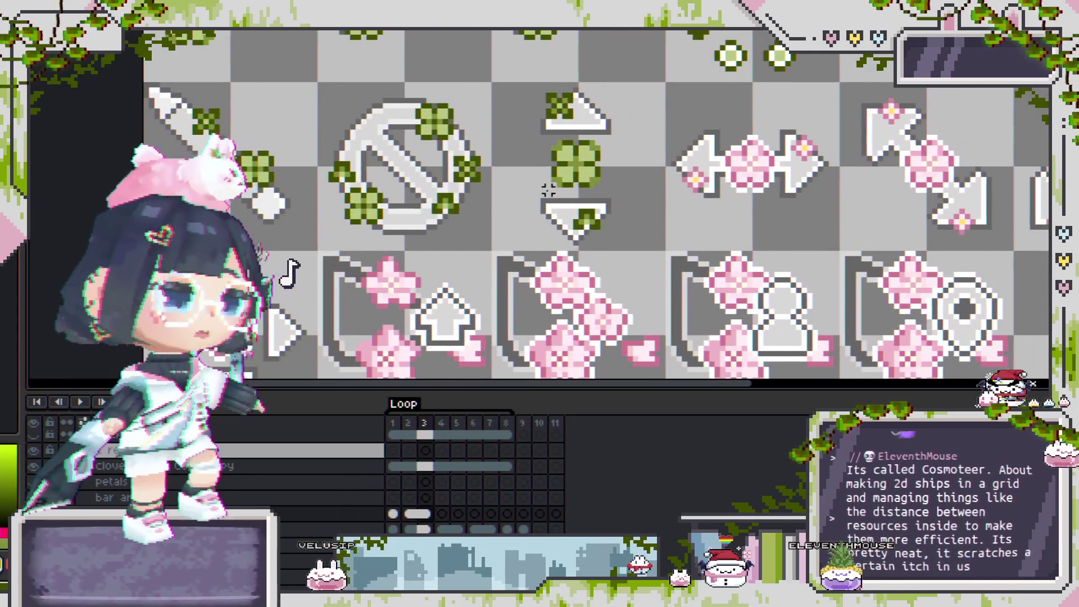
pyautogui.scroll(2, 585, 114)
pyautogui.click(290, 272)
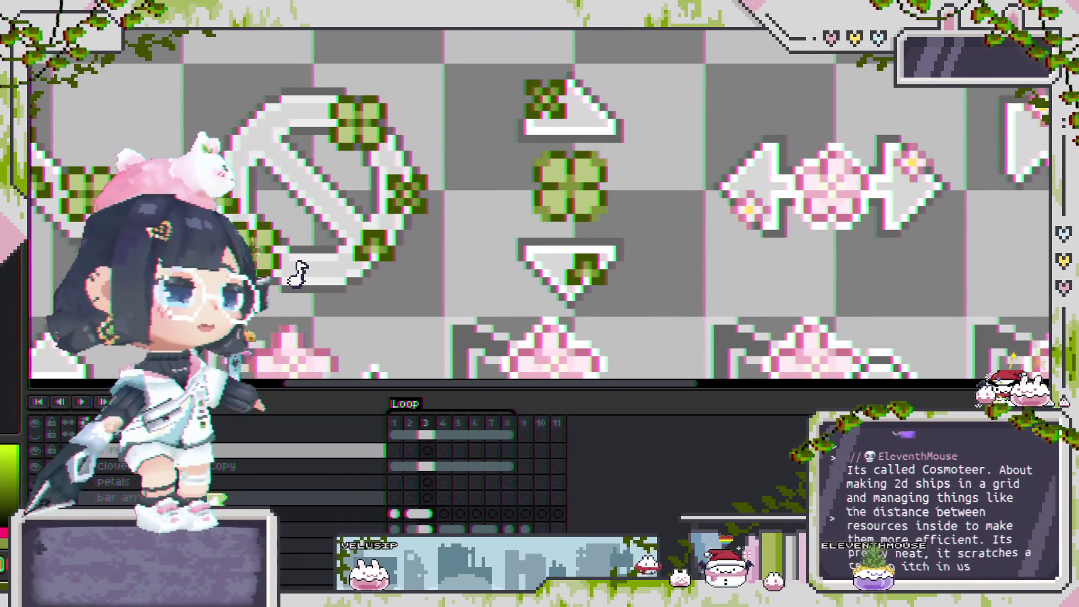
pyautogui.click(298, 274)
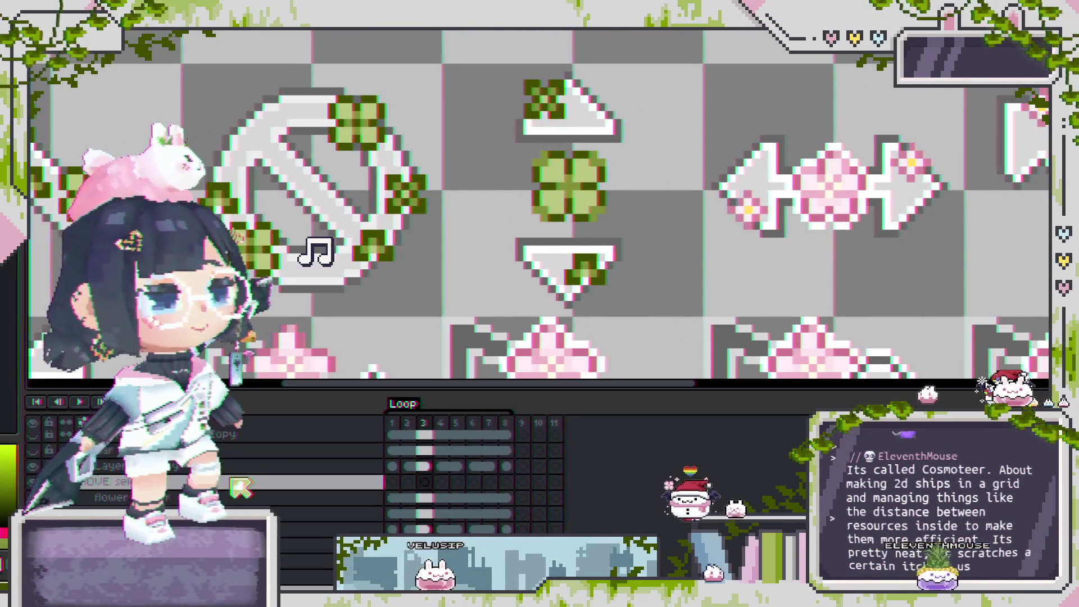
pyautogui.click(308, 264)
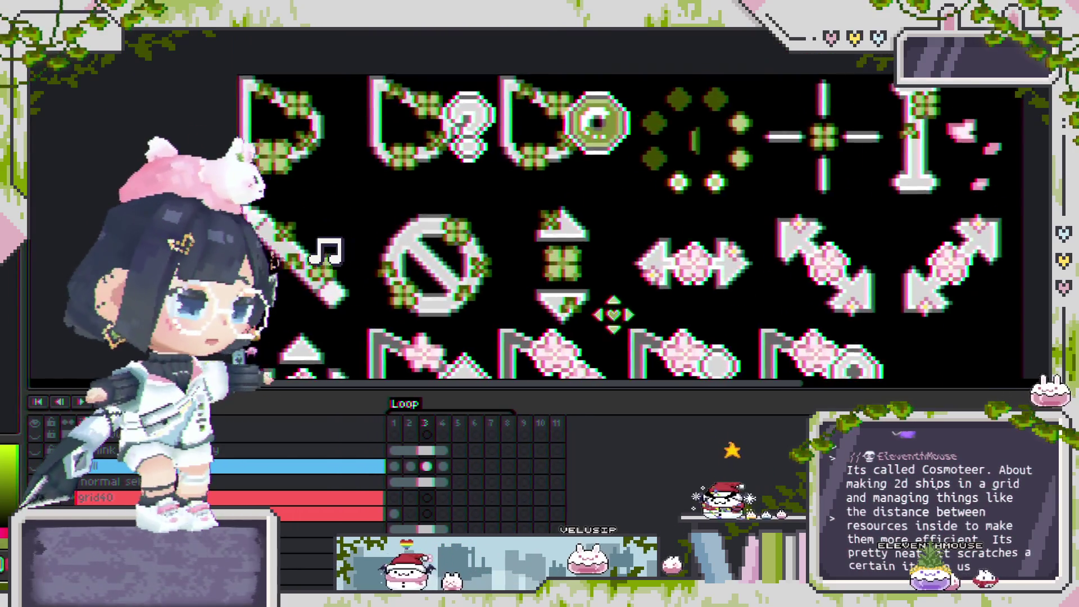
pyautogui.scroll(3, 619, 186)
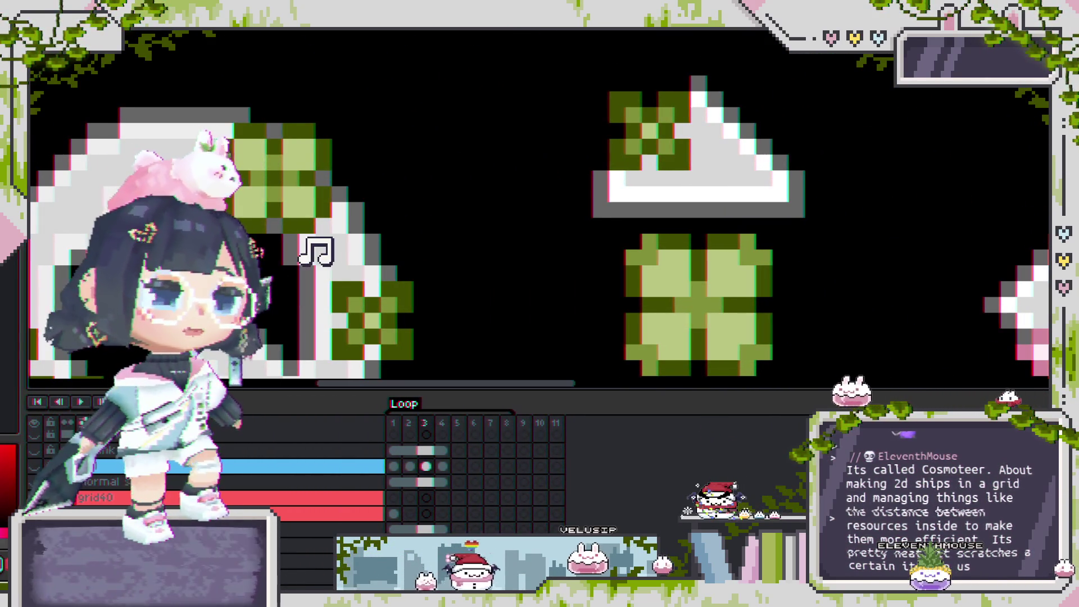
pyautogui.hotkey('ctrl', 'z')
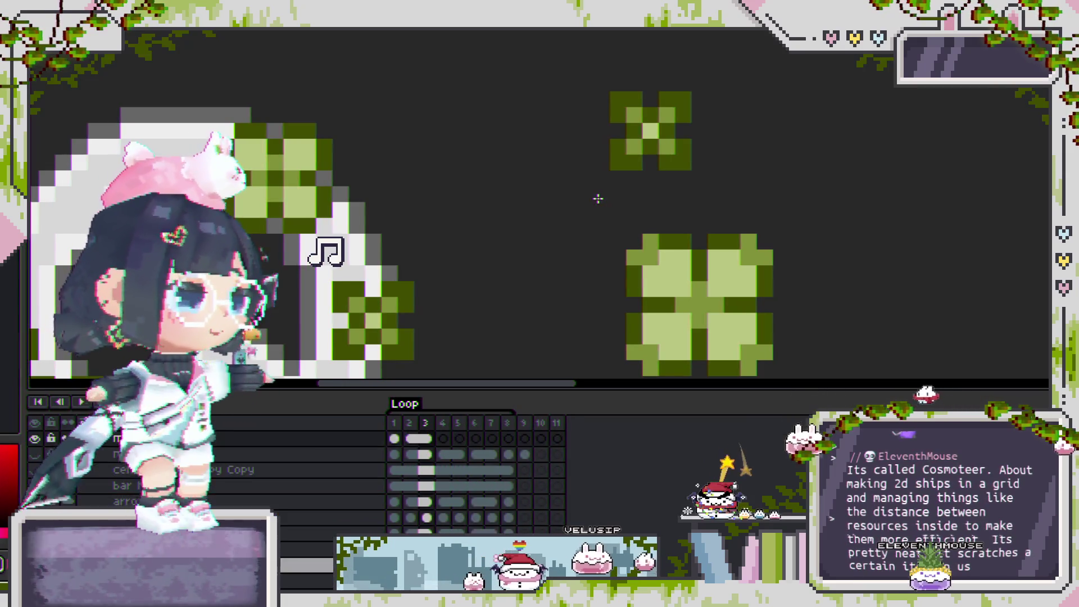
pyautogui.hotkey('ctrl', 'y')
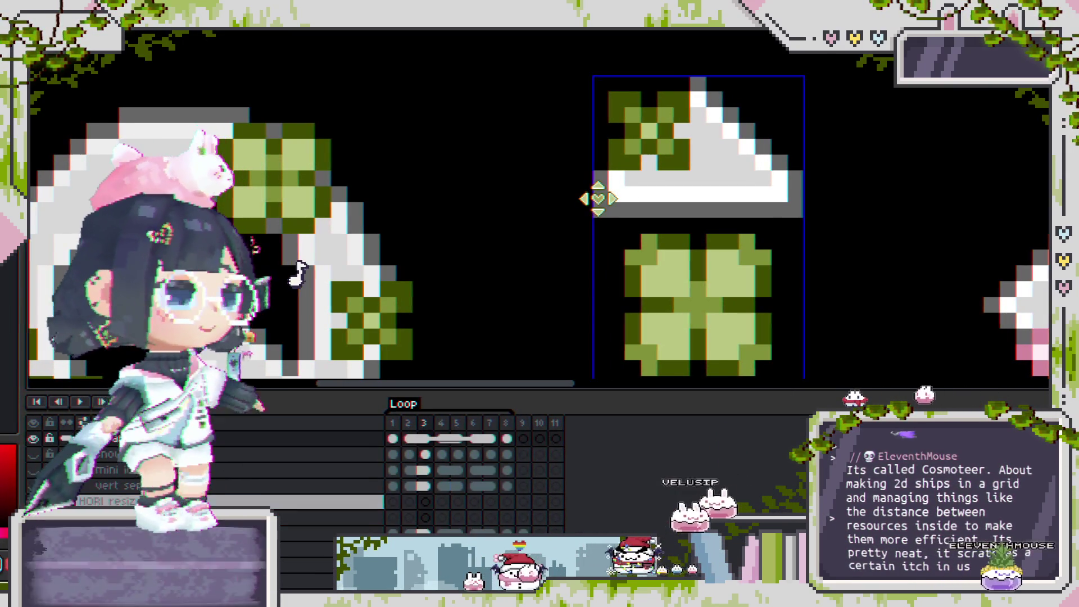
pyautogui.scroll(-3, 596, 198)
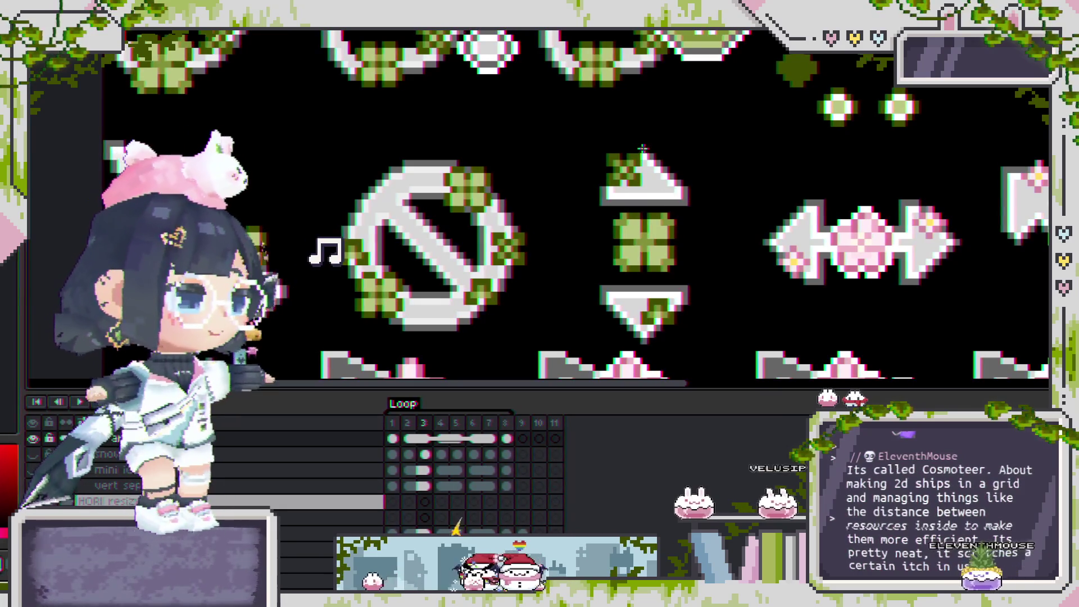
pyautogui.scroll(-3, 615, 231)
pyautogui.scroll(2, 641, 202)
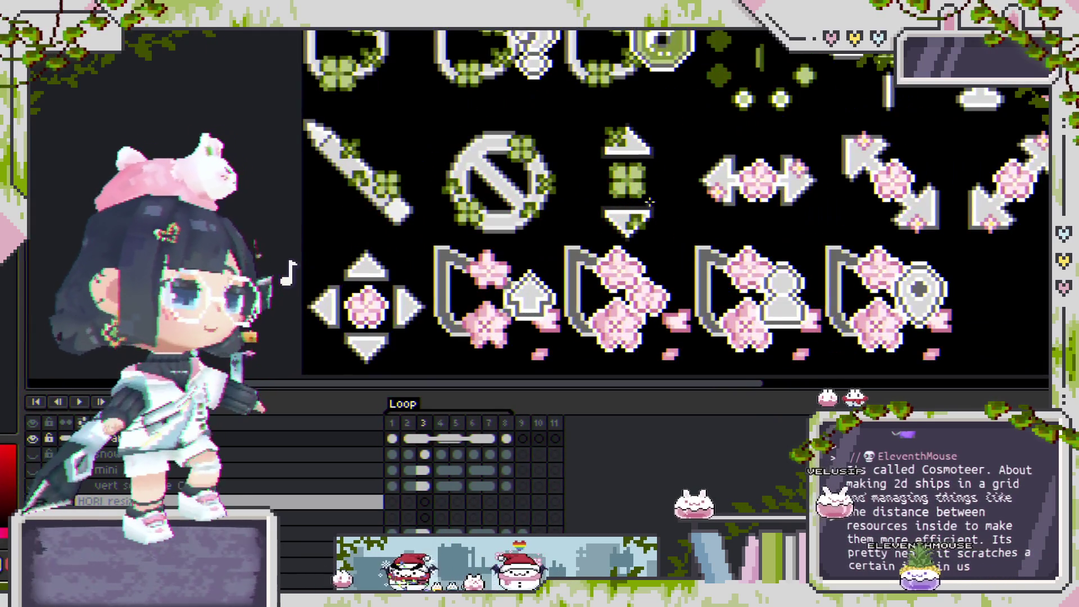
pyautogui.click(652, 199)
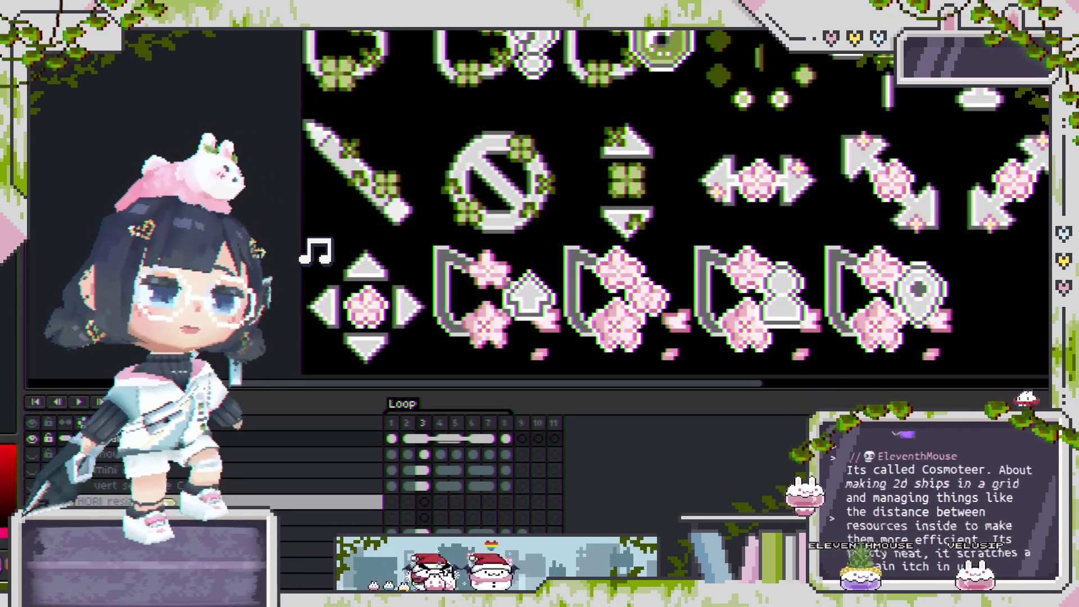
pyautogui.press('Down')
pyautogui.press('Down')
pyautogui.press('Down')
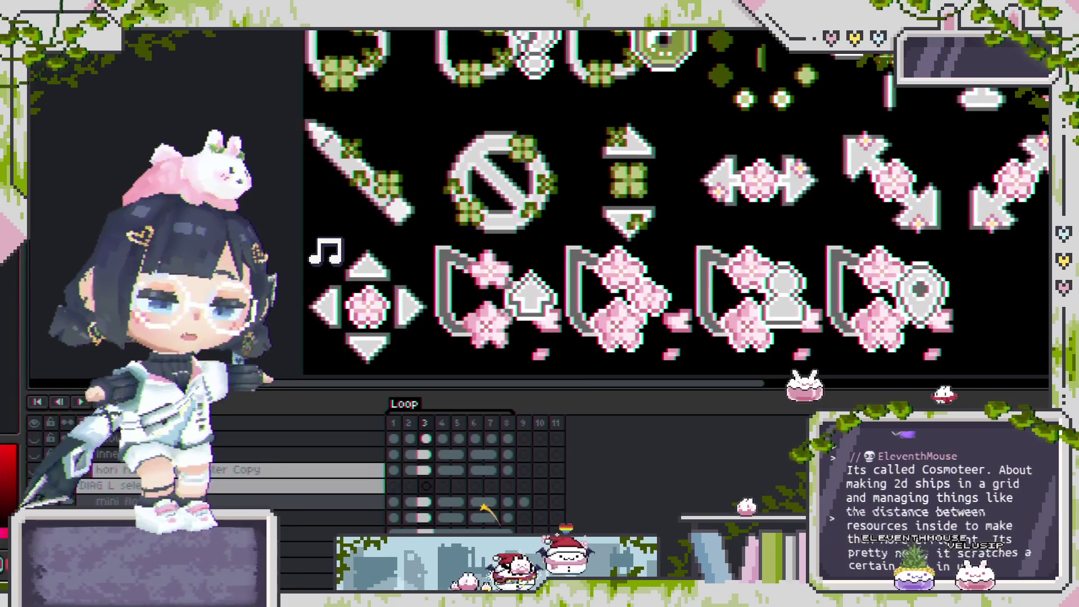
pyautogui.press('Down')
pyautogui.press('Down')
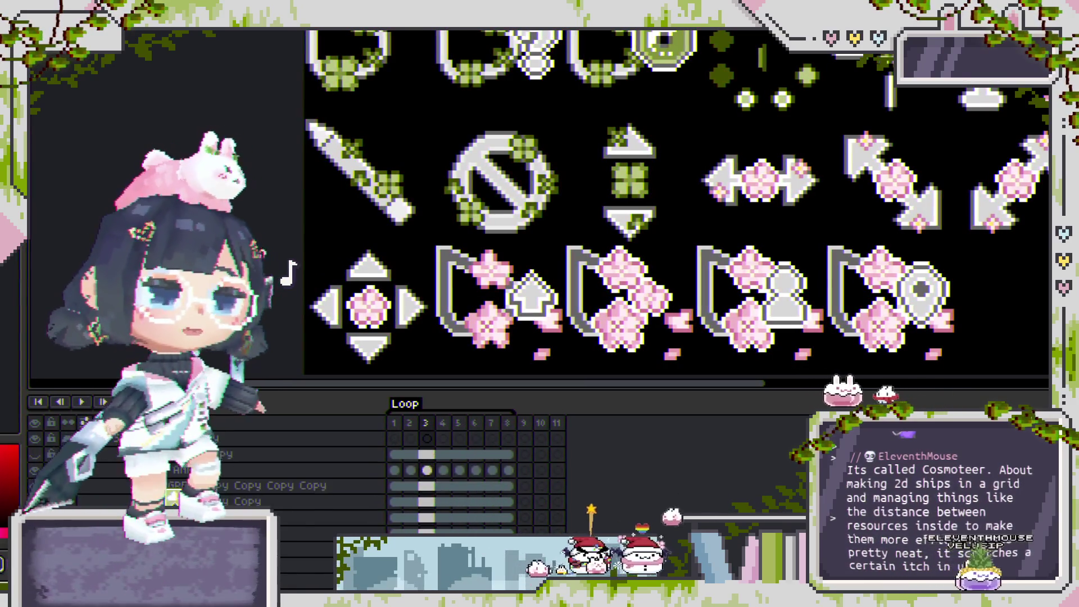
pyautogui.press('Down')
pyautogui.press('Down')
pyautogui.press('Up')
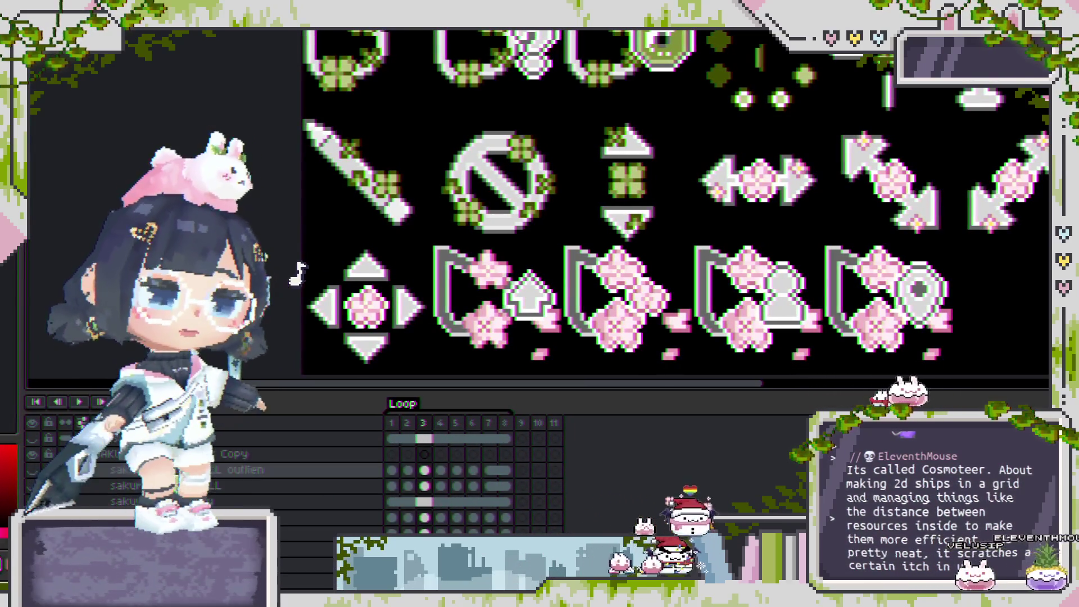
pyautogui.press('Up')
pyautogui.press('Down')
pyautogui.press('Down')
pyautogui.press('Down')
pyautogui.press('Down')
pyautogui.press('Down')
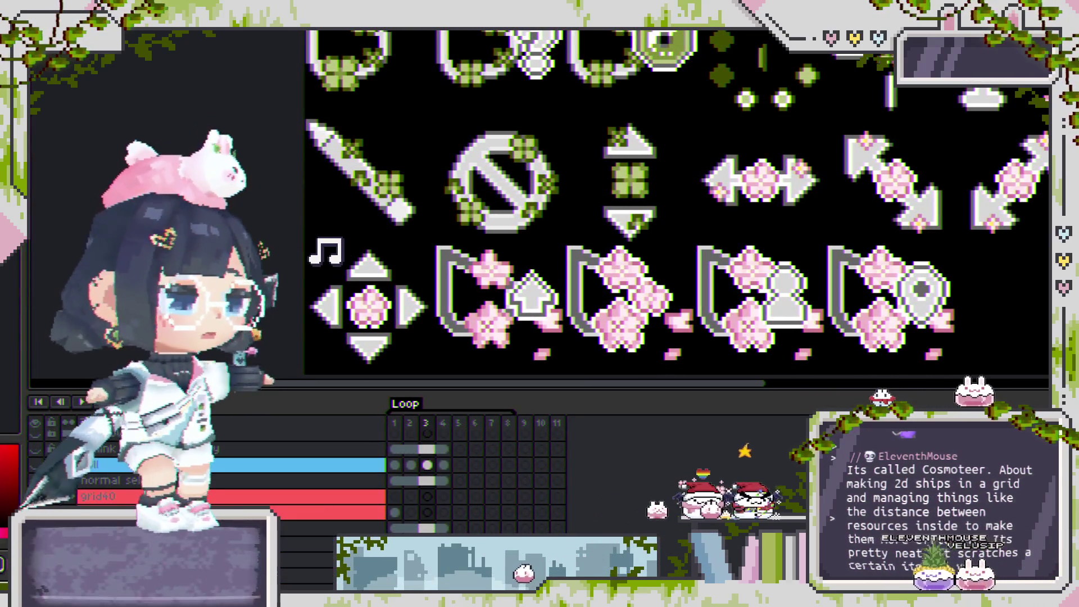
pyautogui.scroll(2, 224, 478)
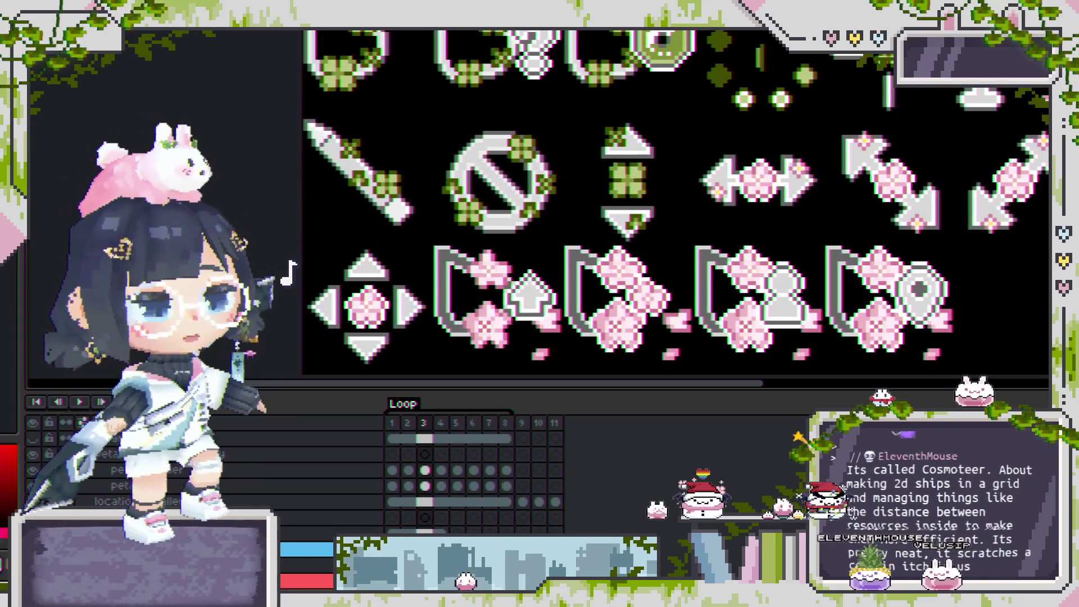
pyautogui.press('Down')
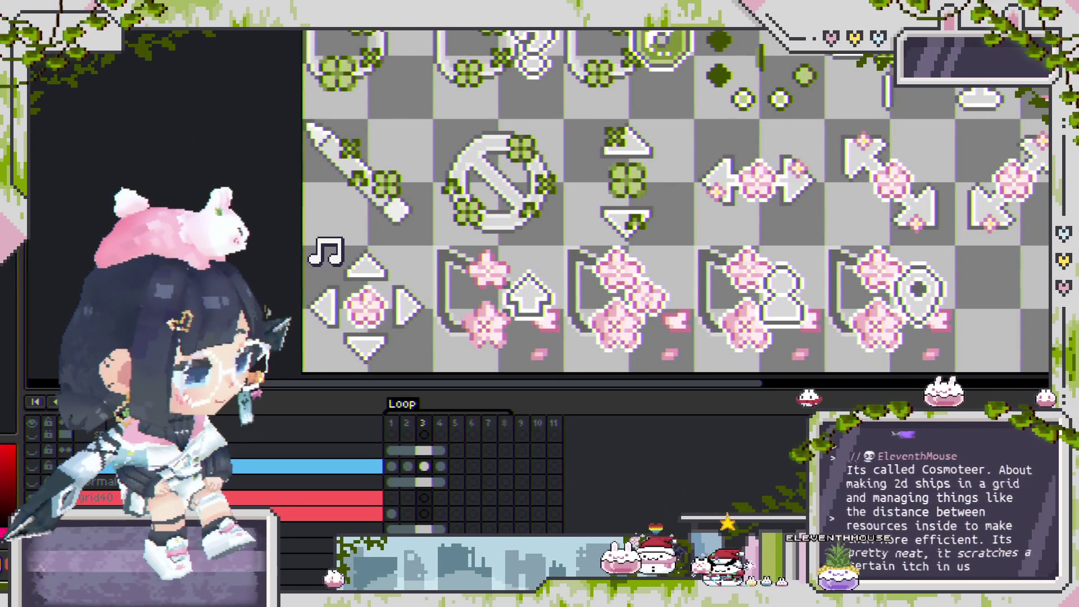
# Pick the clover sprite's layer and preview animation frames 1, 6 and 9.
pyautogui.moveTo(747, 200); pyautogui.dragTo(685, 193)
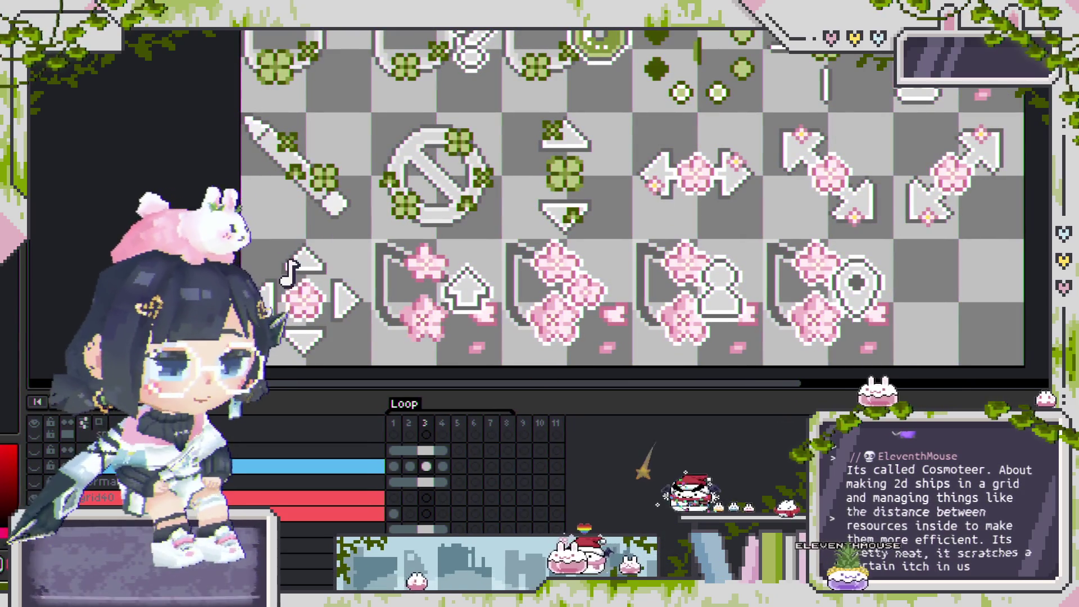
pyautogui.scroll(1, 589, 188)
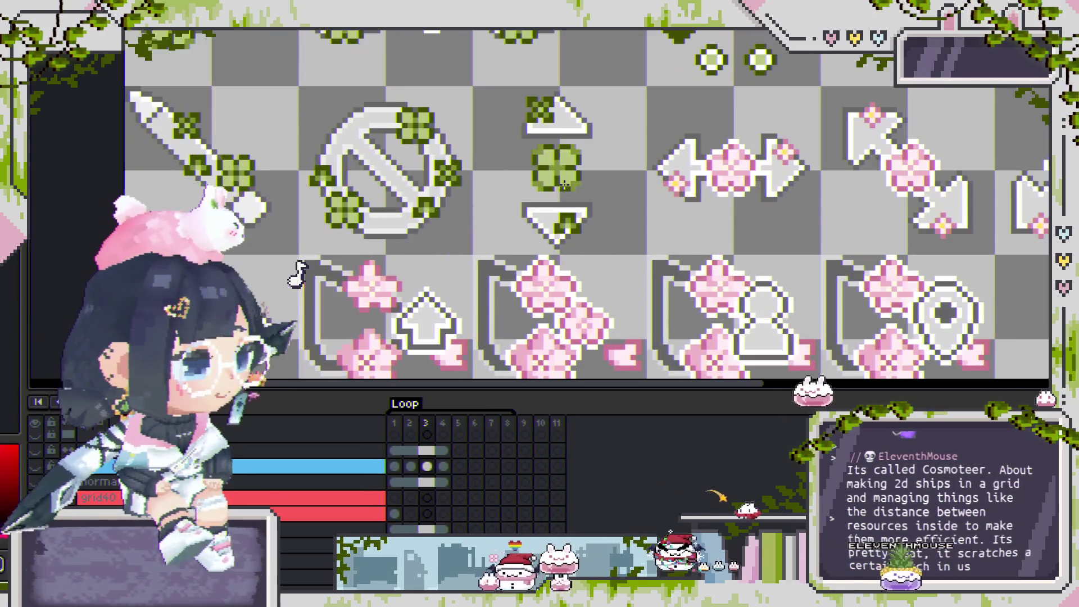
pyautogui.click(540, 106)
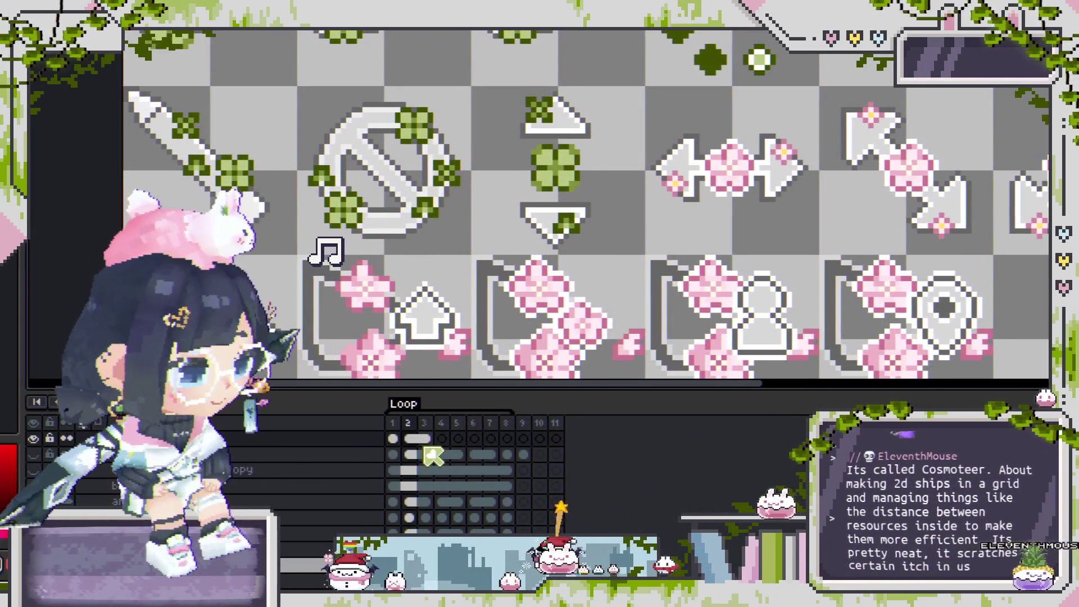
pyautogui.click(400, 453)
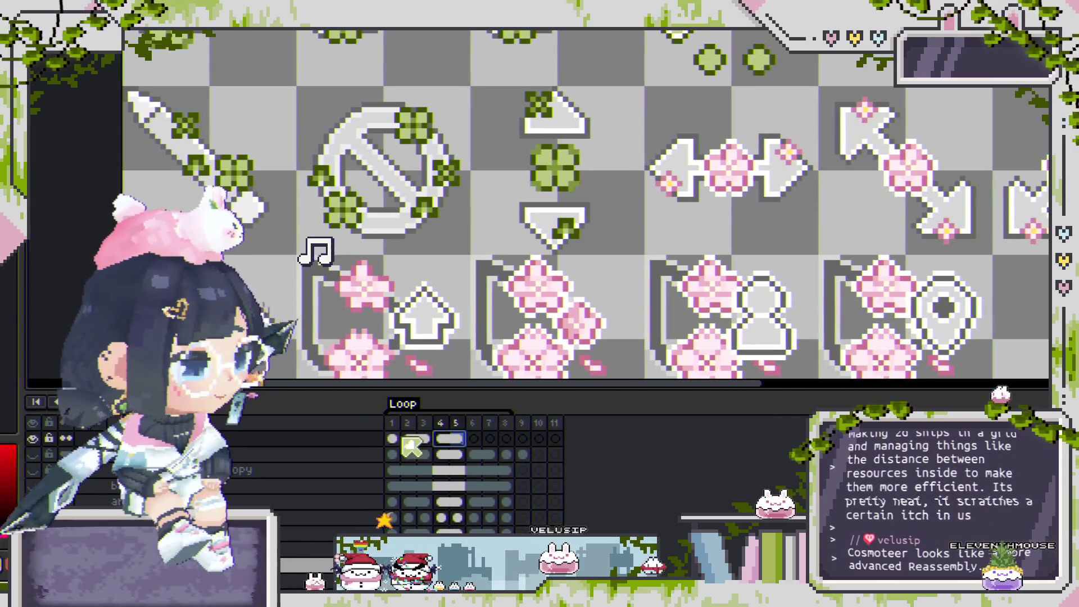
pyautogui.click(478, 439)
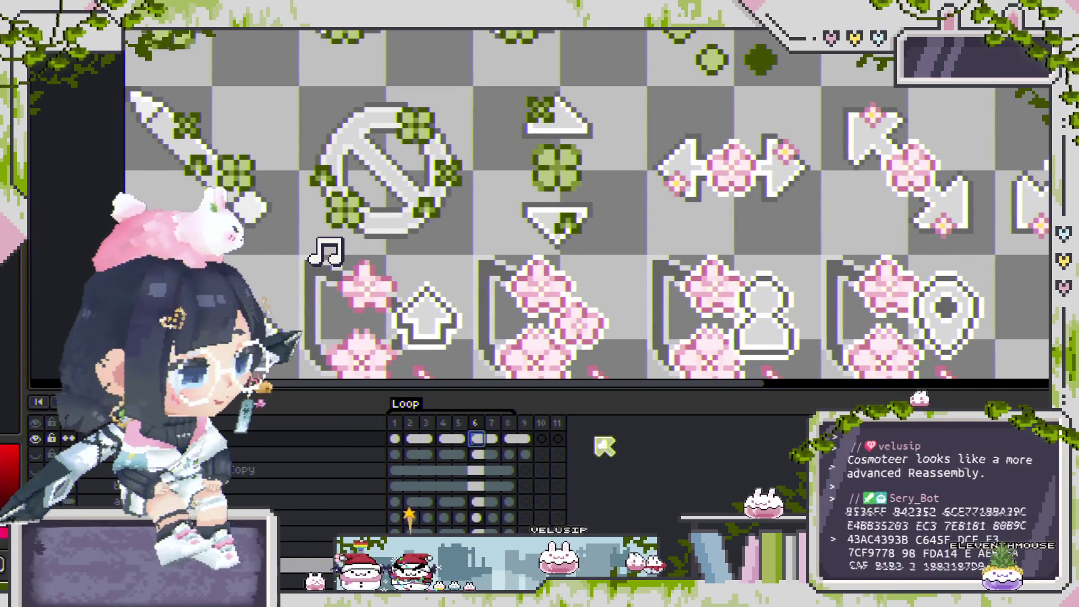
pyautogui.click(522, 439)
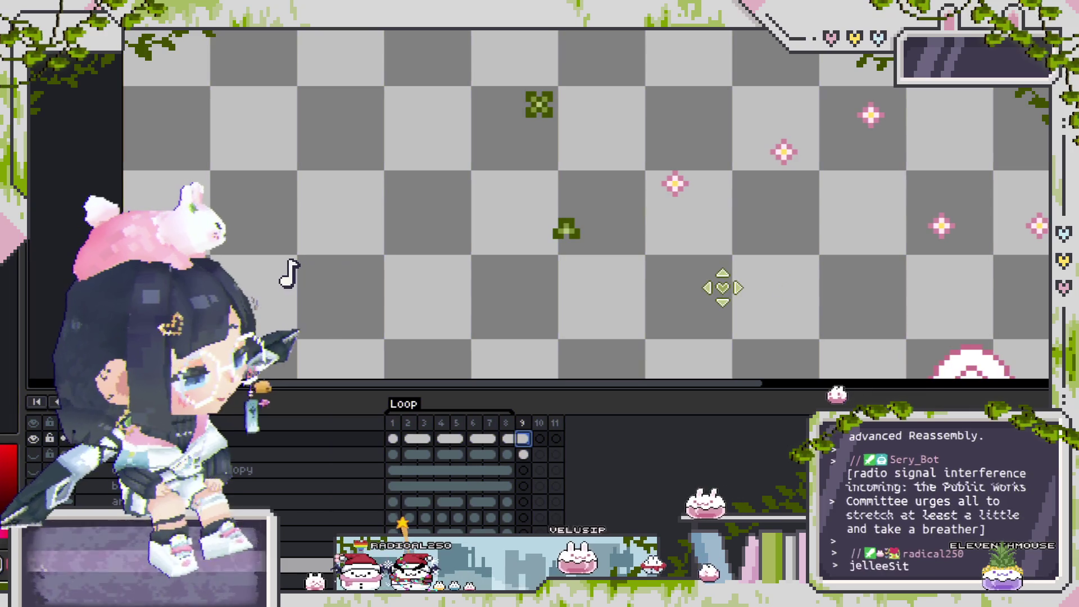
# Return to frame 2 and duplicate the top layer.
pyautogui.scroll(-1, 327, 253)
pyautogui.press('Return')
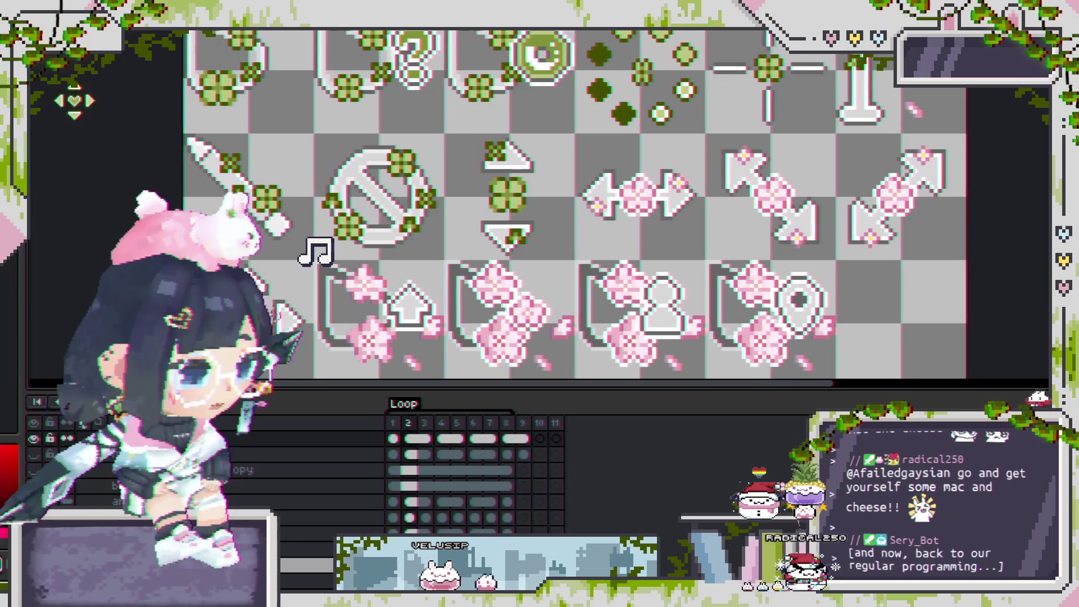
pyautogui.moveTo(434, 208); pyautogui.dragTo(497, 205)
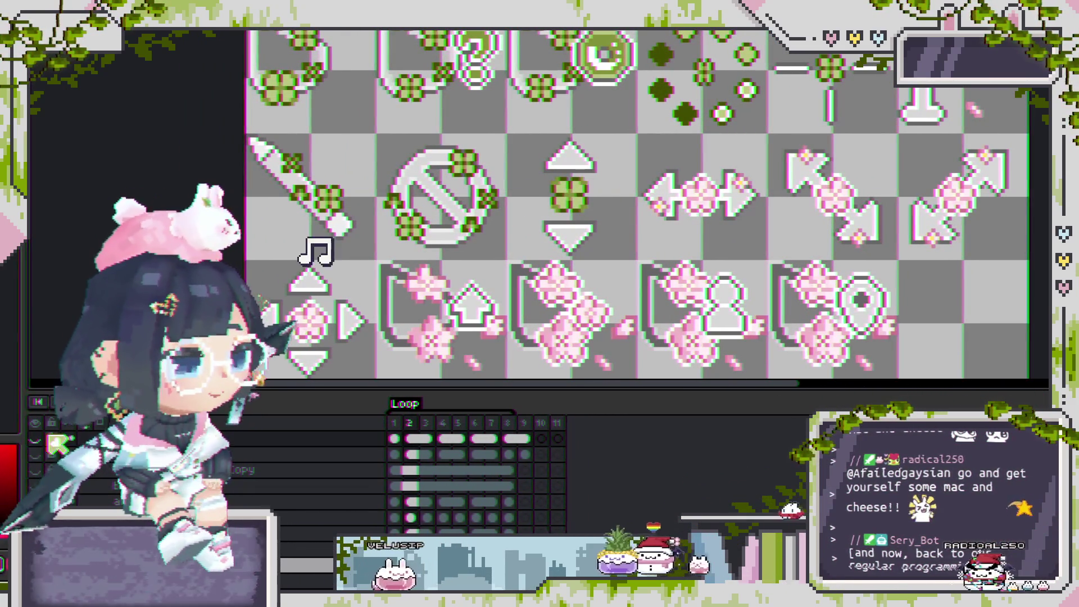
pyautogui.click(228, 430)
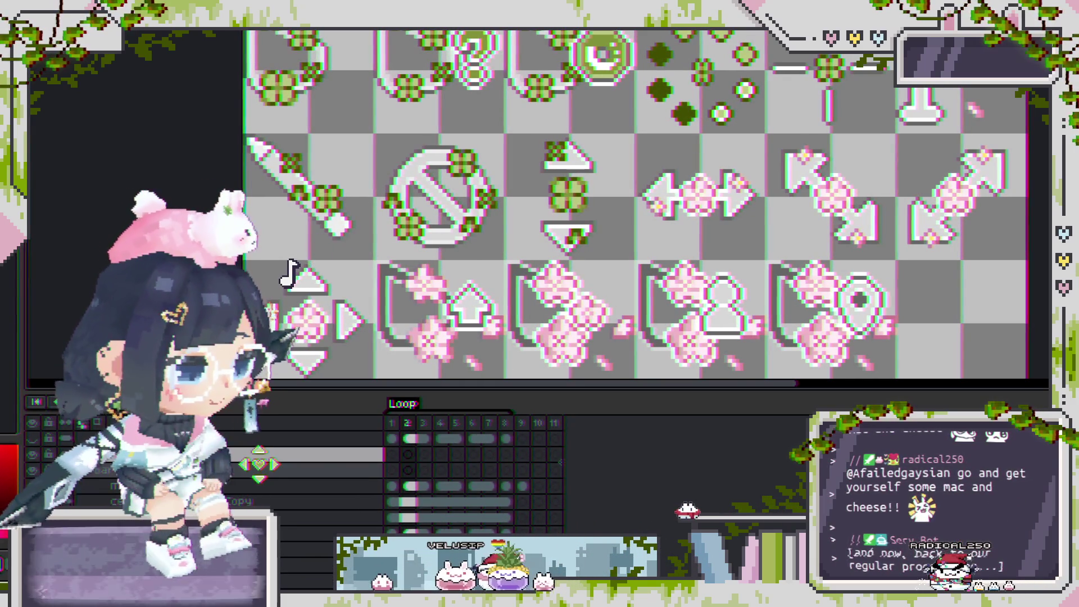
# Move the duplicated layer down and rotate the horizontal arrow's clovers 90° to its ends.
pyautogui.moveTo(228, 438); pyautogui.dragTo(268, 475)
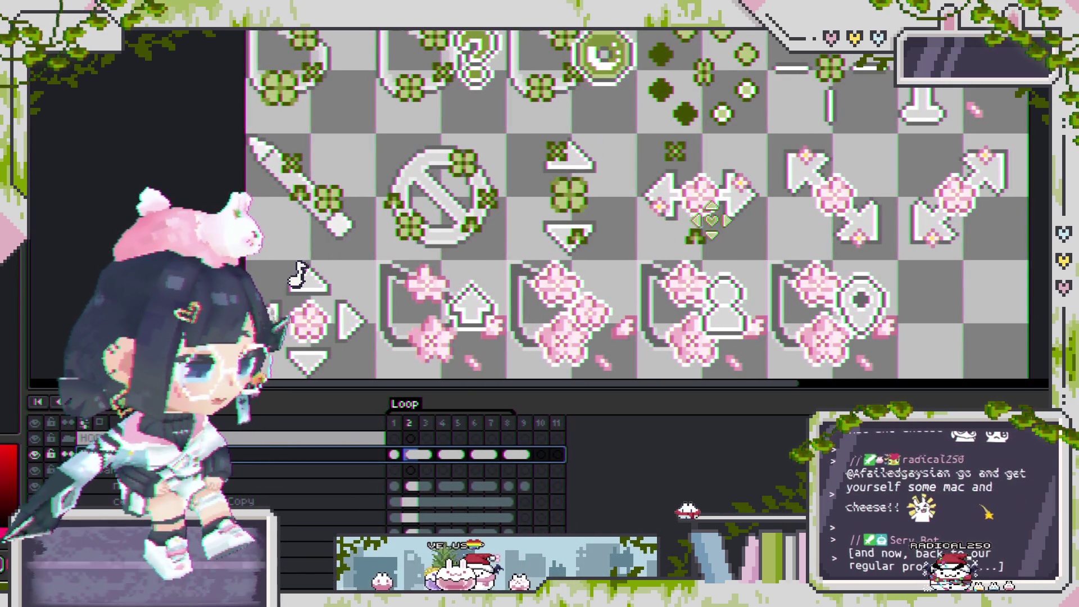
pyautogui.scroll(2, 714, 208)
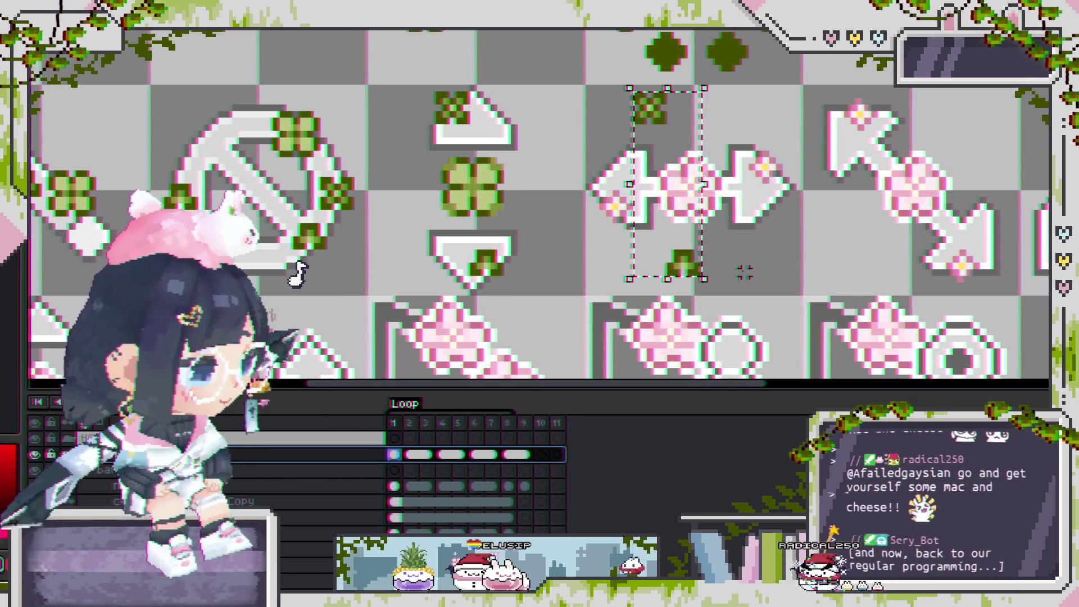
pyautogui.moveTo(744, 272); pyautogui.dragTo(804, 159)
pyautogui.scroll(1, 805, 158)
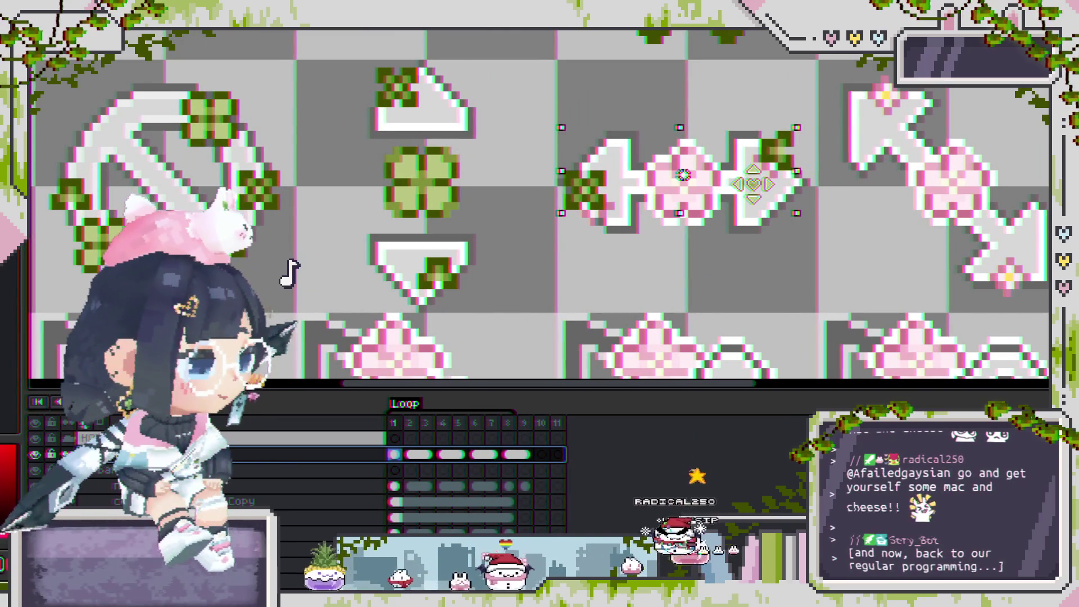
pyautogui.press('Return')
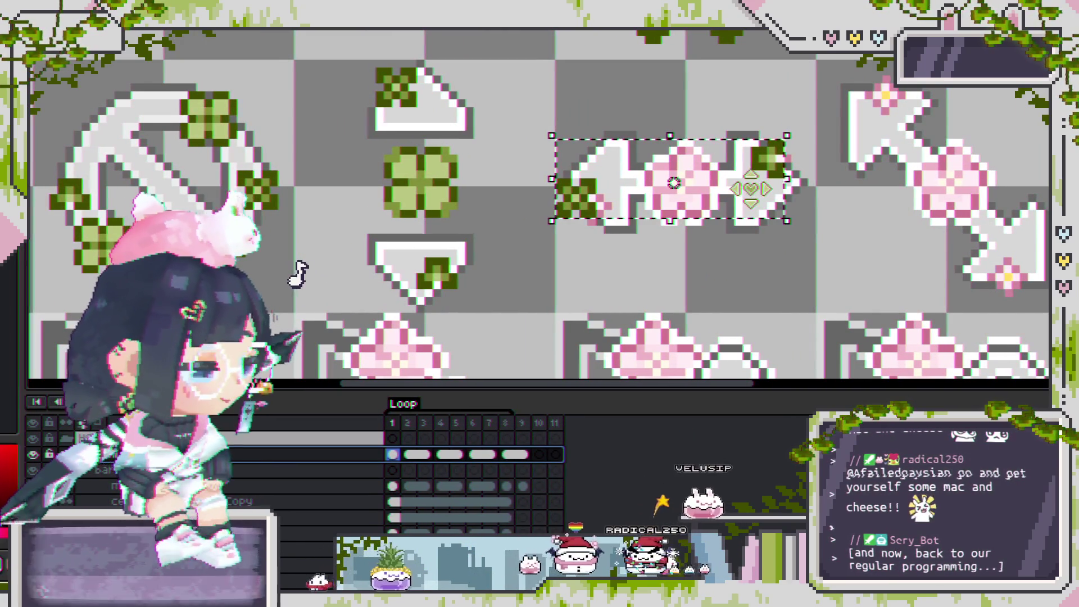
# On frame 5, select the right arrowhead piece and nudge it down one pixel.
pyautogui.scroll(3, 588, 208)
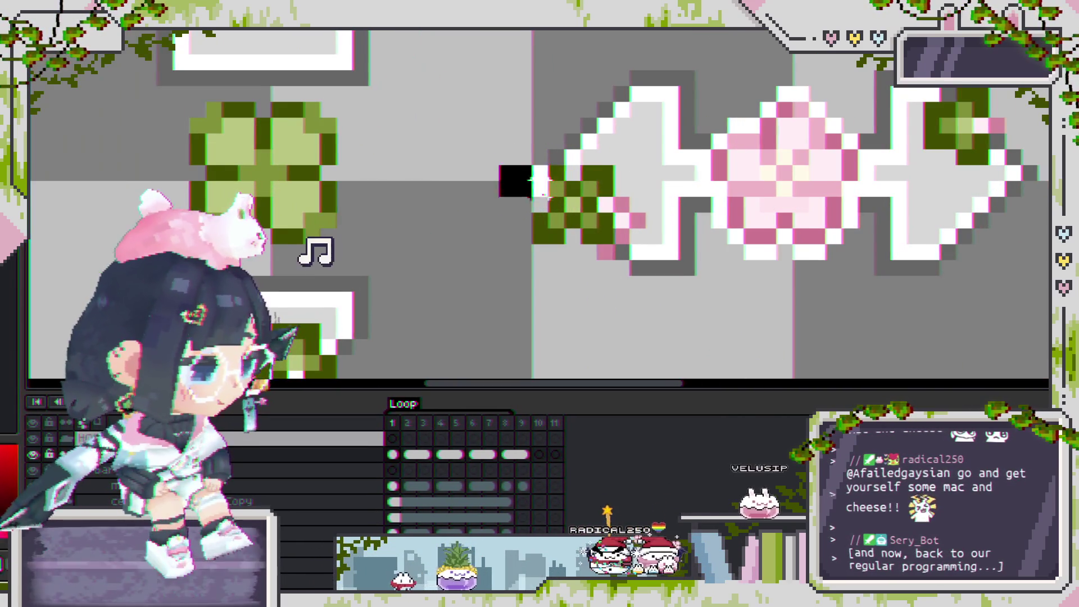
pyautogui.scroll(-2, 661, 275)
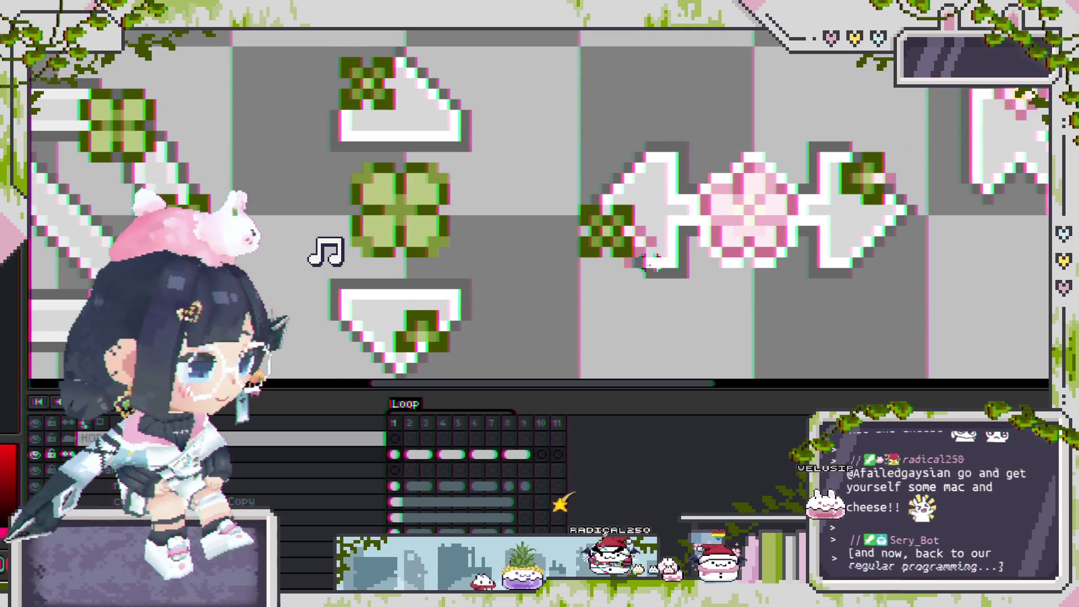
pyautogui.hscroll(2, 481, 184)
pyautogui.moveTo(482, 166); pyautogui.dragTo(630, 309)
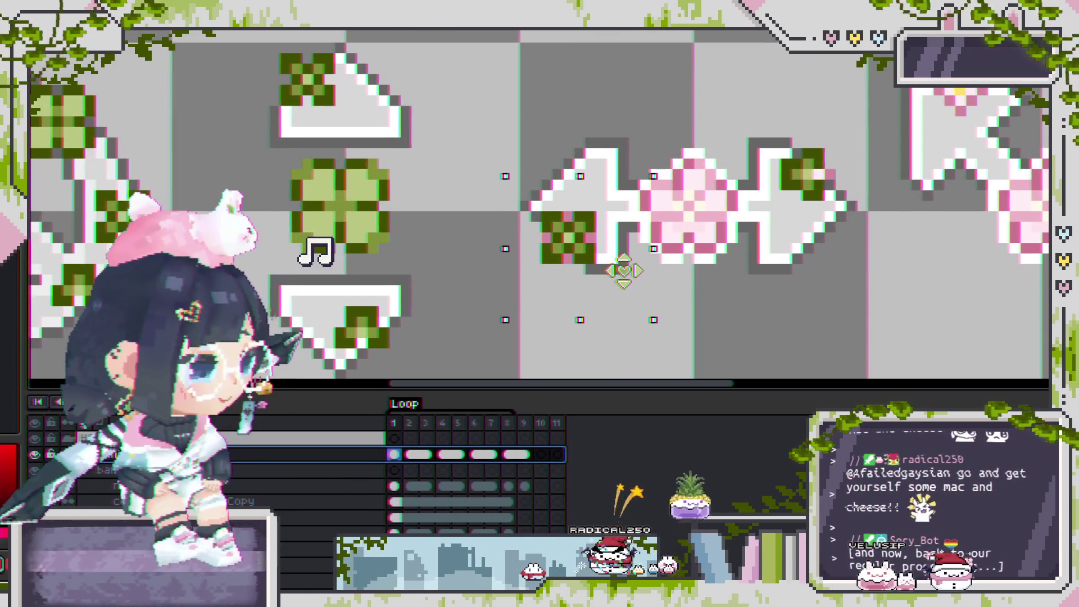
pyautogui.click(709, 279)
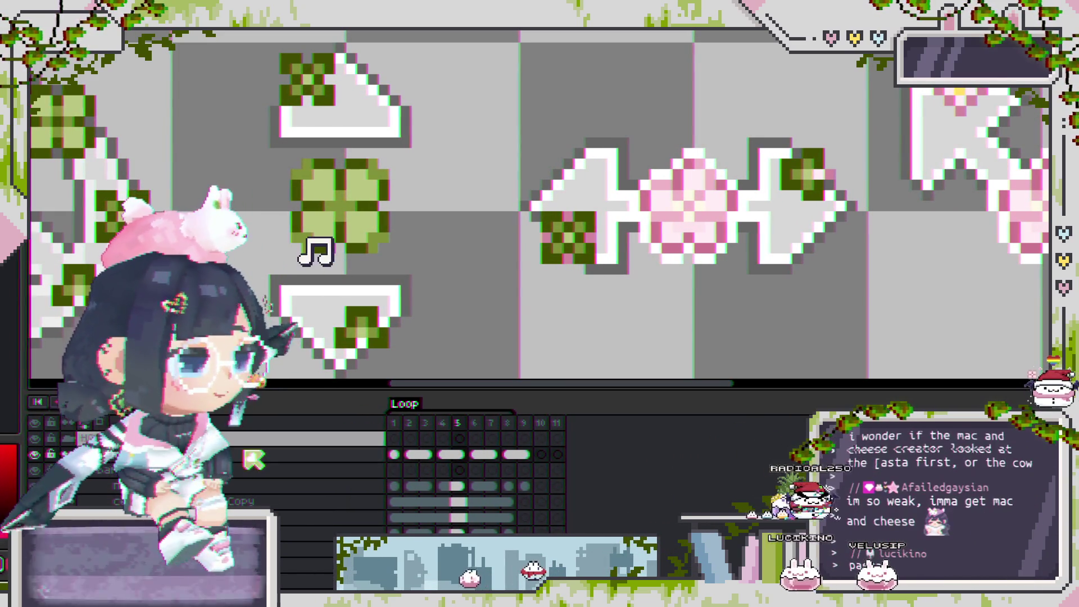
pyautogui.click(247, 454)
pyautogui.moveTo(714, 117); pyautogui.dragTo(881, 278)
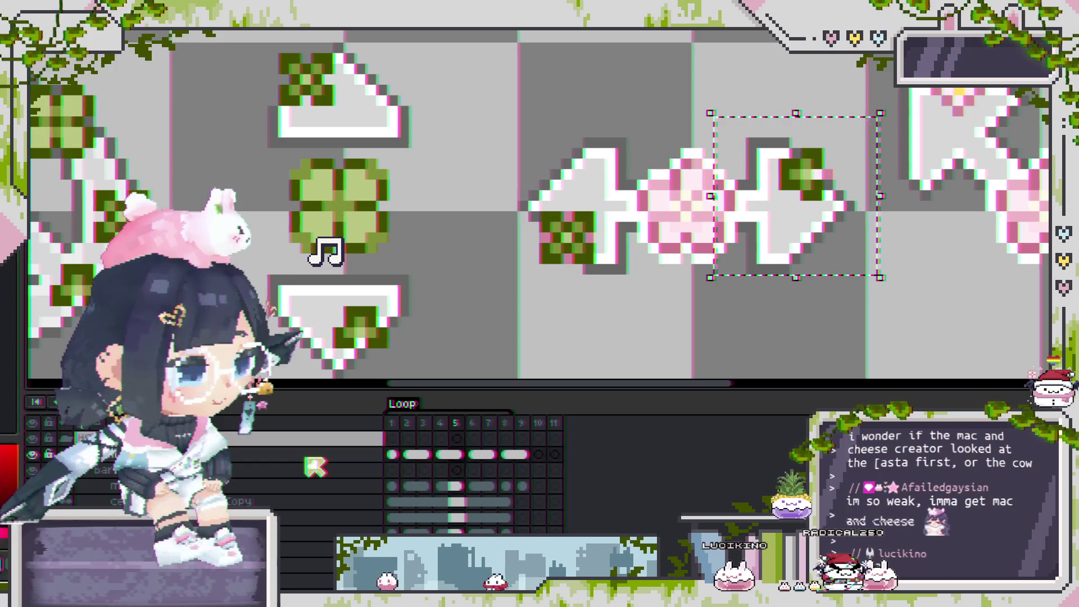
pyautogui.press('+')
pyautogui.moveTo(821, 236); pyautogui.dragTo(812, 245)
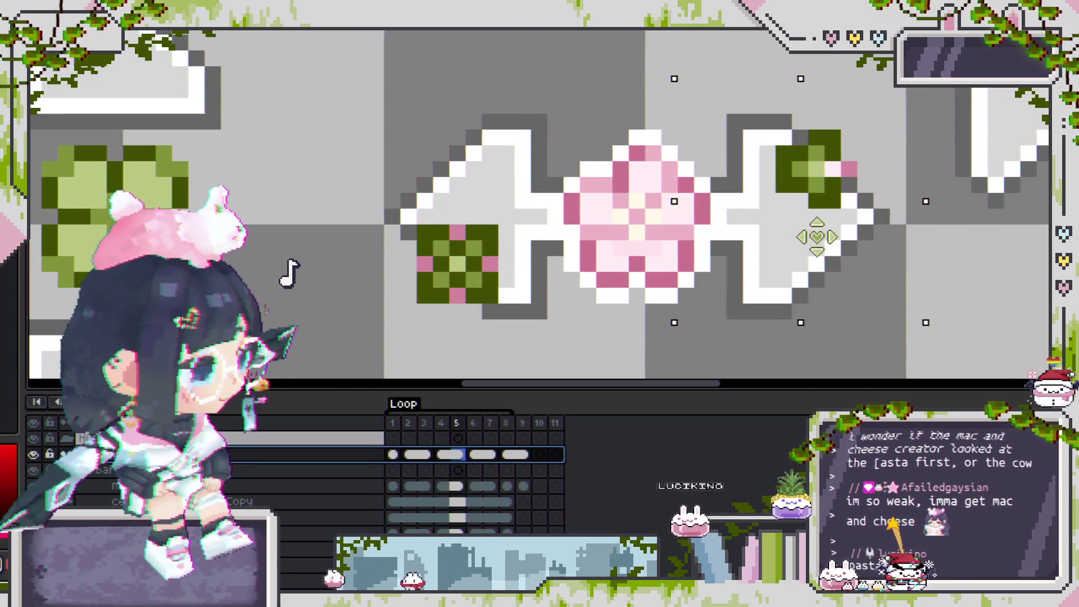
pyautogui.press('-')
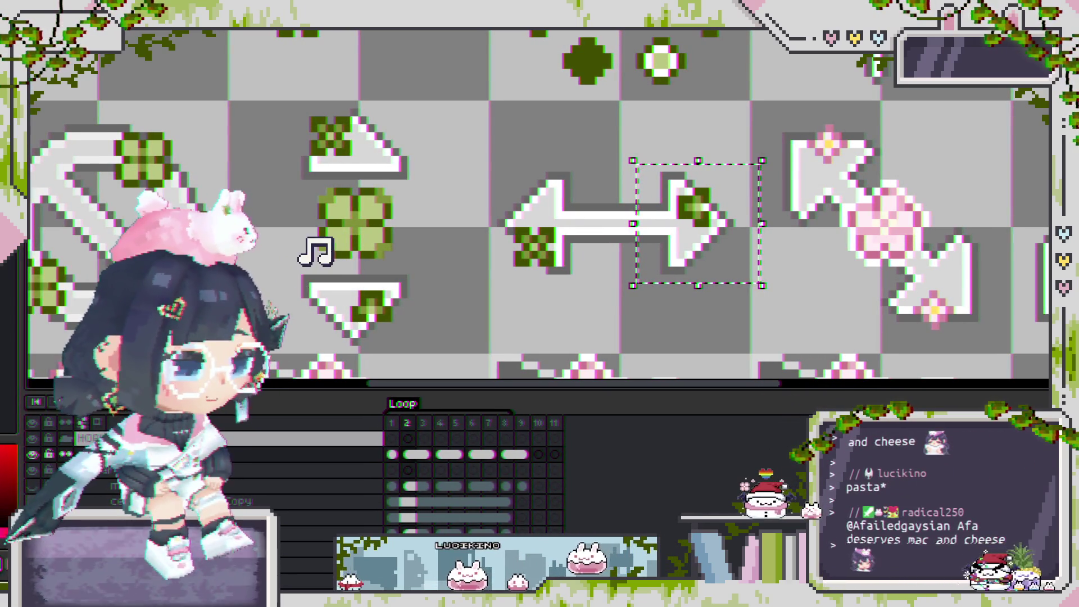
# On frame 5, paste a copy of the clover onto a new layer.
pyautogui.scroll(-1, 500, 133)
pyautogui.scroll(-1, 500, 133)
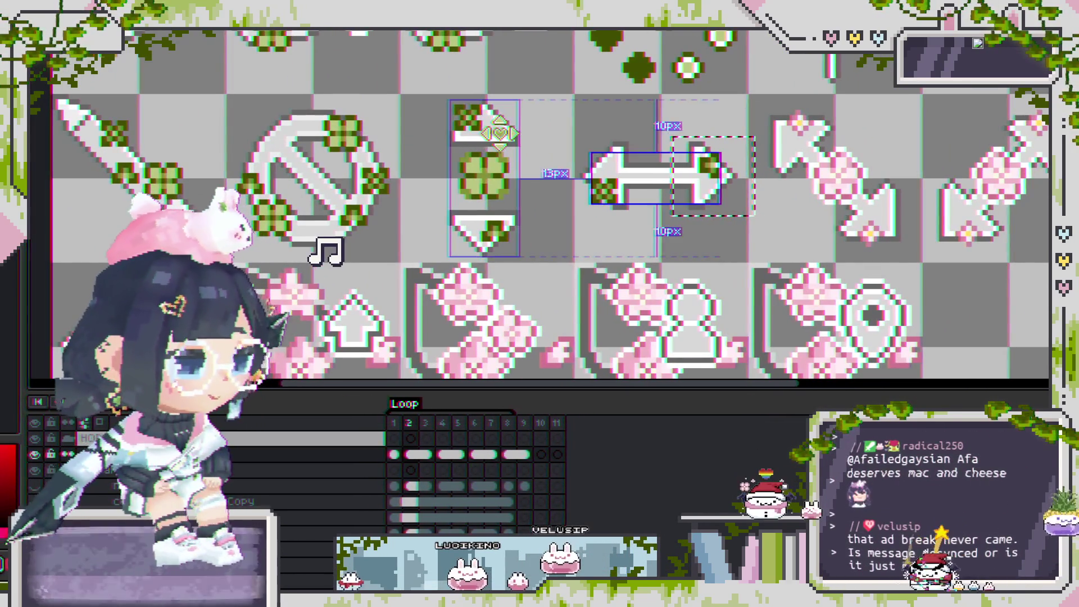
pyautogui.keyDown('ctrl'); pyautogui.click(500, 133); pyautogui.keyUp('ctrl')
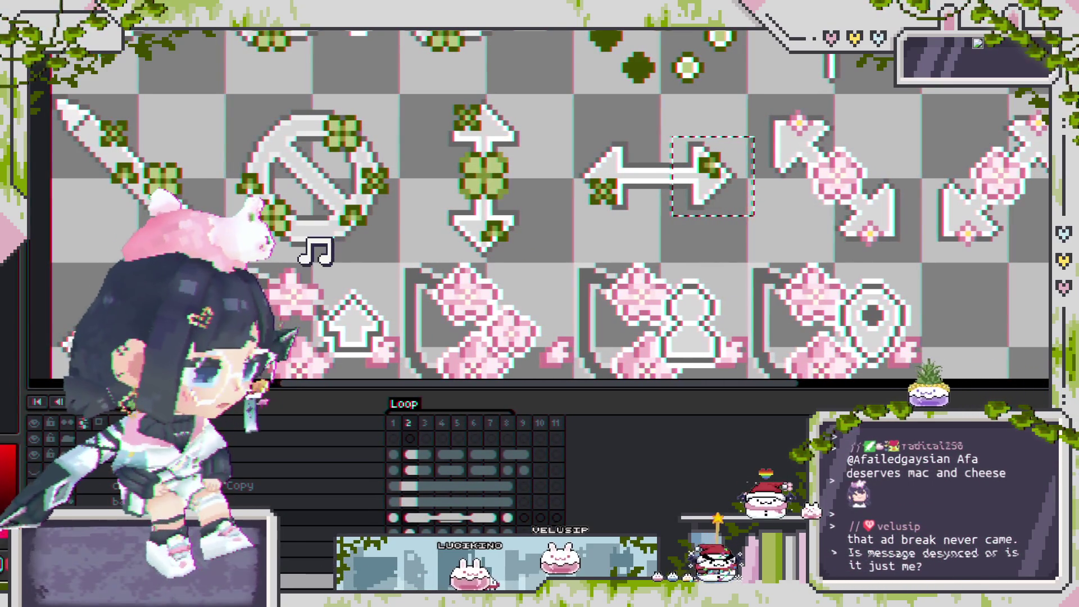
pyautogui.press('Right')
pyautogui.press('Right')
pyautogui.press('Right')
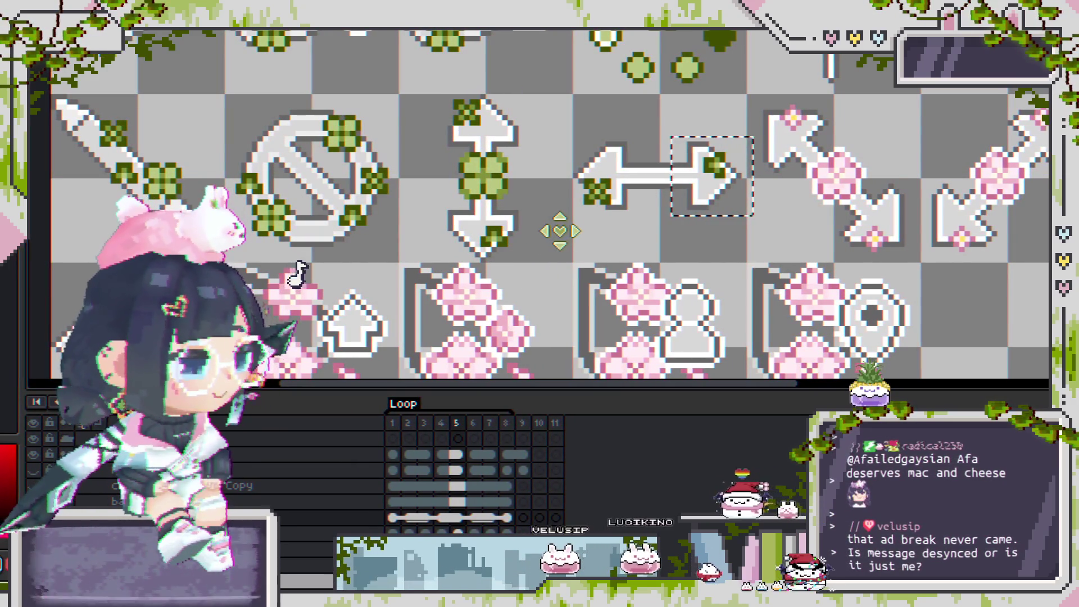
pyautogui.hotkey('ctrl', 'v')
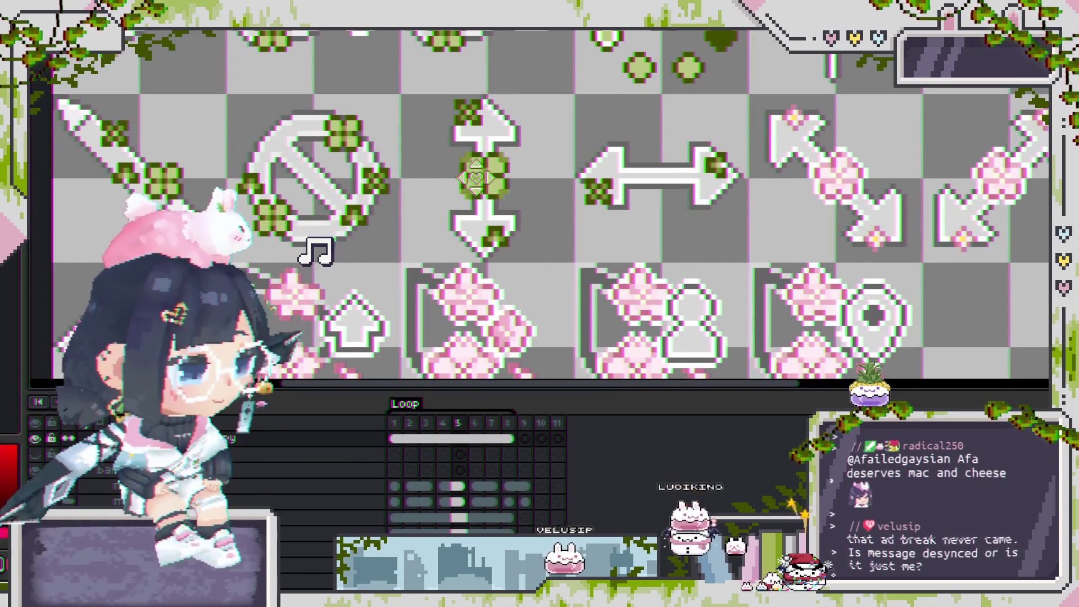
pyautogui.click(309, 497)
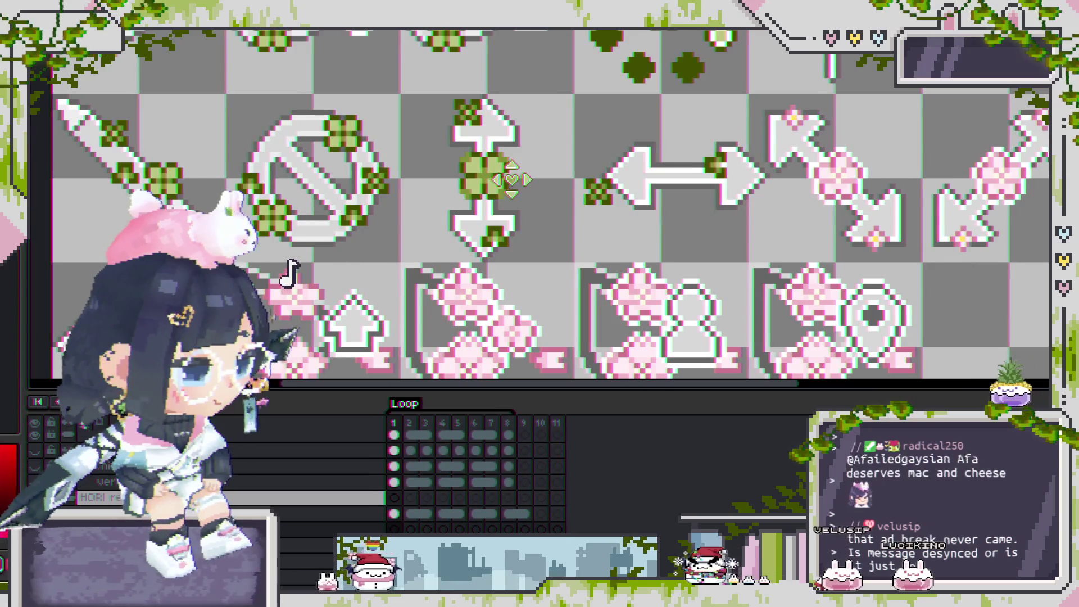
# Move the central clover from the vertical arrow onto the middle of the horizontal arrow.
pyautogui.click(481, 177)
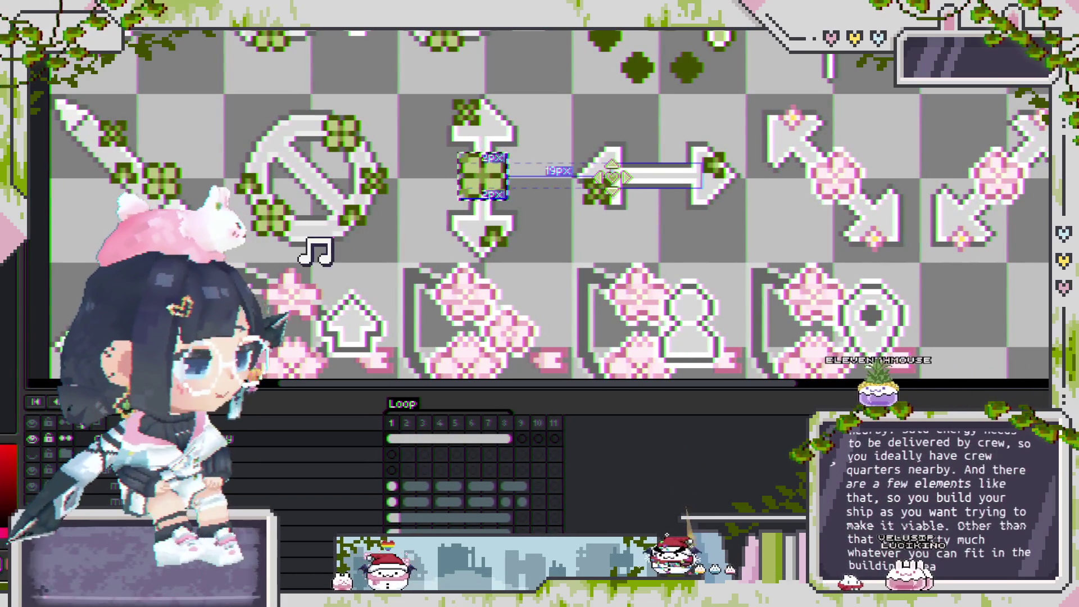
pyautogui.click(309, 450)
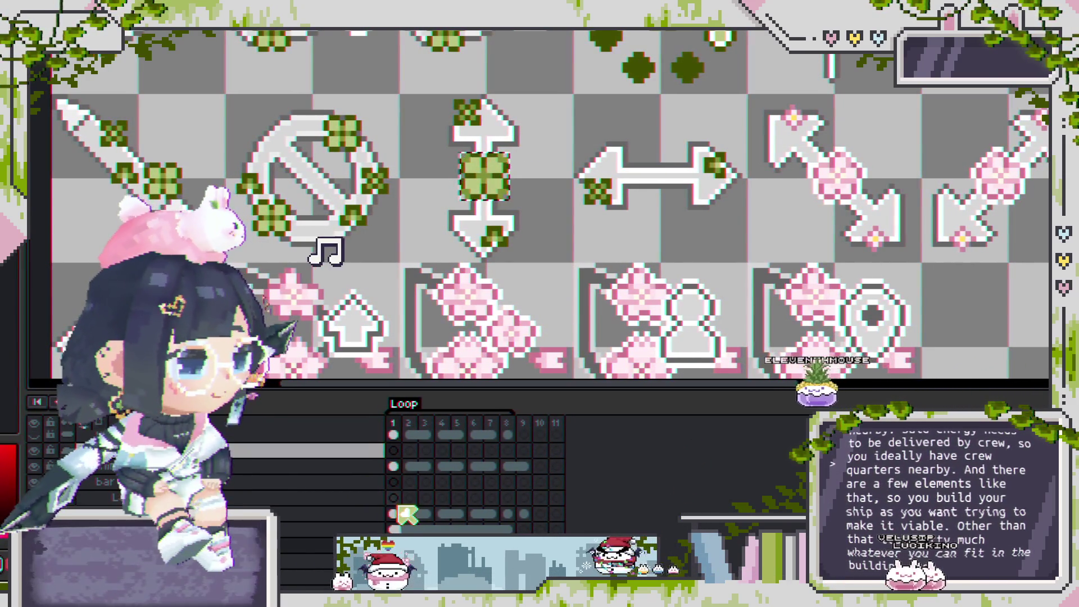
pyautogui.press('m')
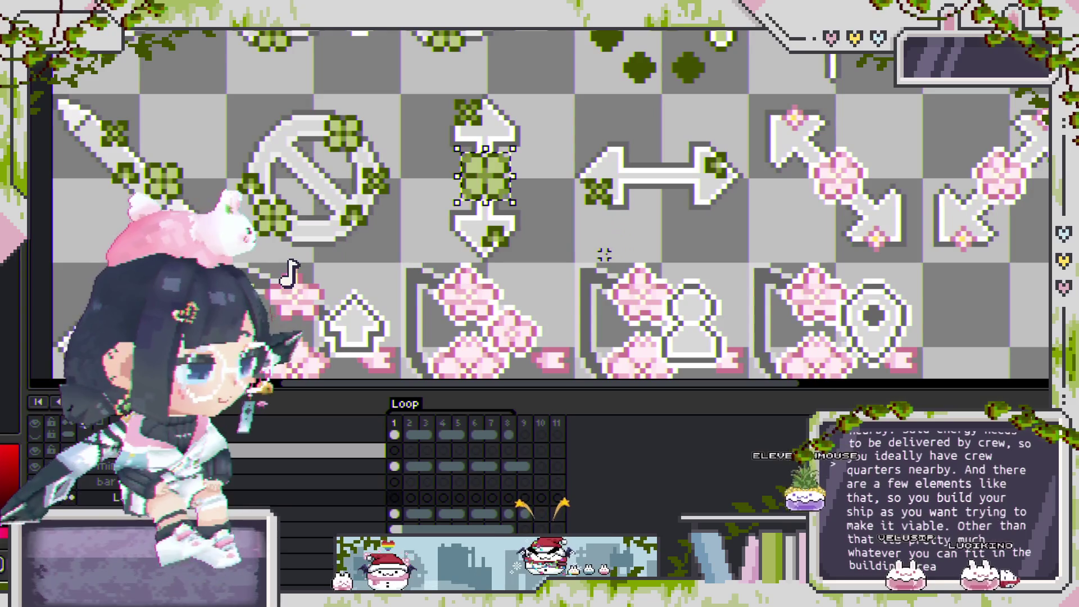
pyautogui.moveTo(485, 177); pyautogui.dragTo(647, 179)
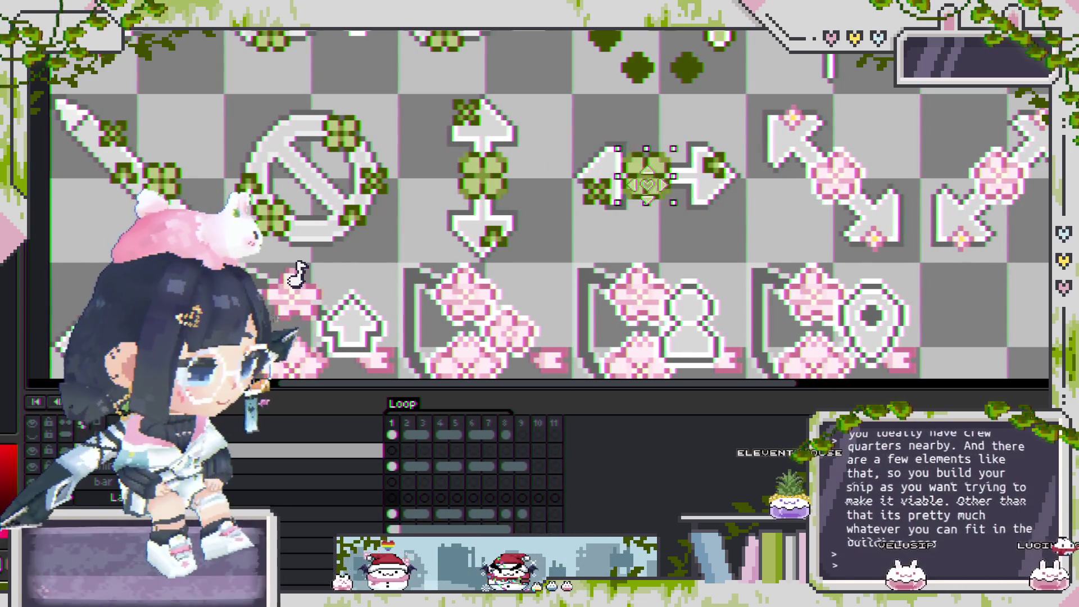
pyautogui.scroll(3, 651, 188)
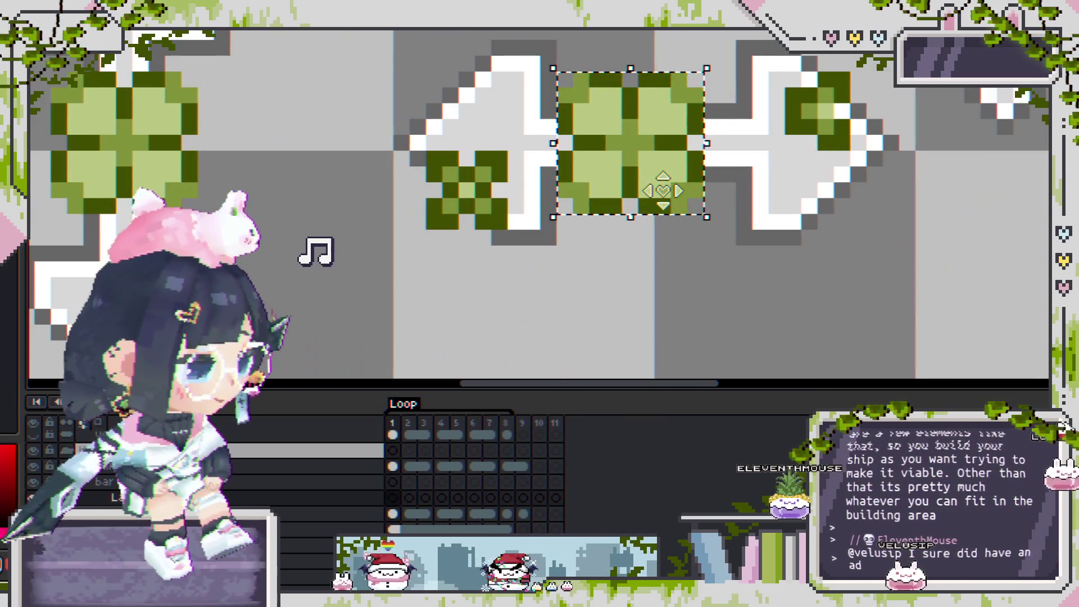
pyautogui.scroll(-3, 603, 236)
pyautogui.scroll(-2, 620, 272)
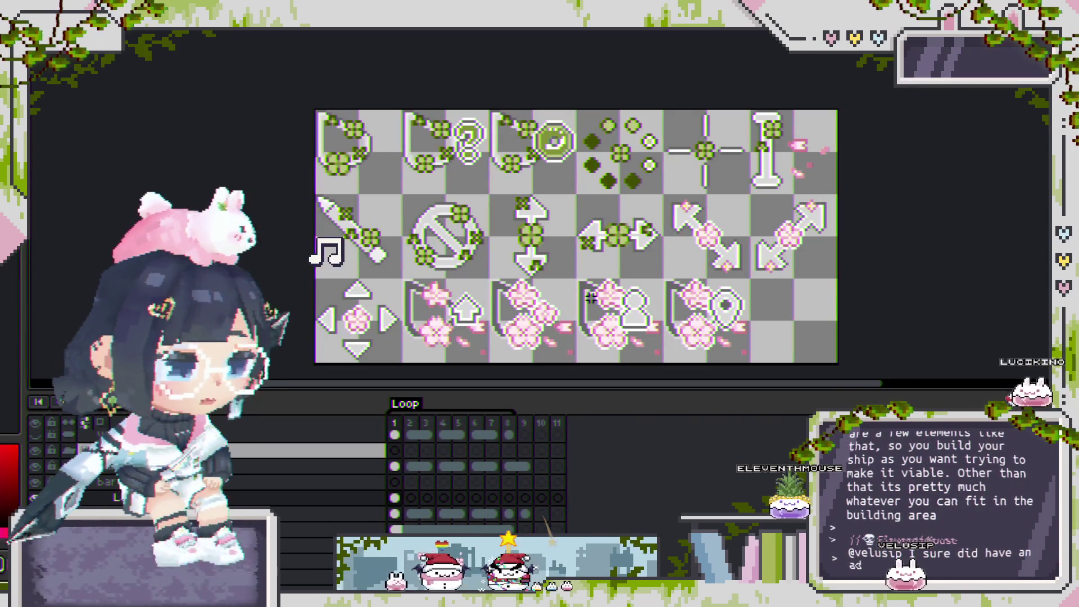
pyautogui.scroll(2, 607, 314)
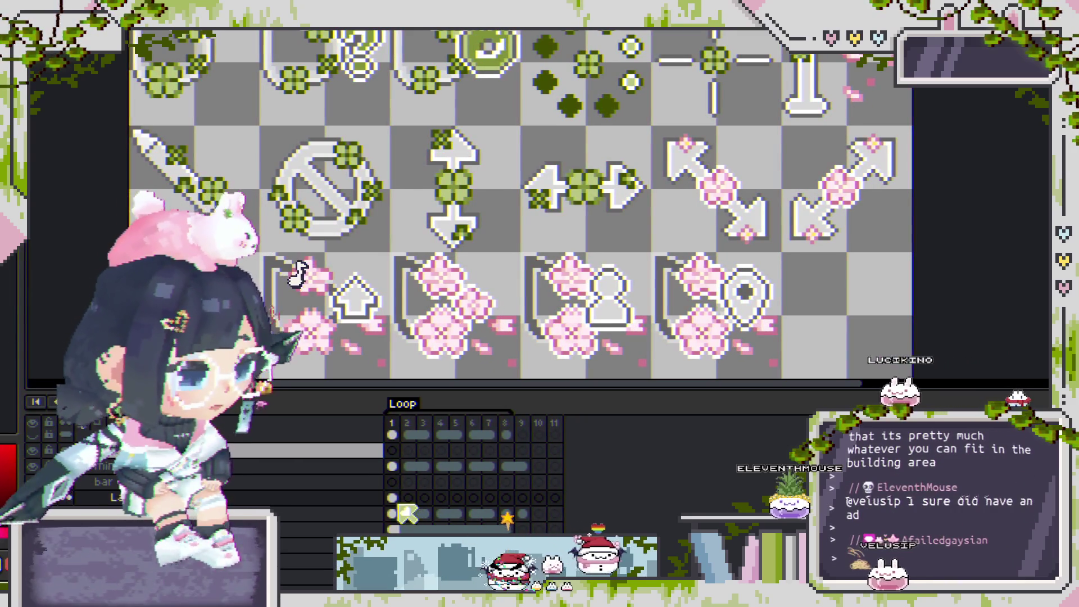
# Select the clover layer's cels across frames 1–8, then clear the range at frame 8.
pyautogui.moveTo(394, 497); pyautogui.dragTo(509, 498)
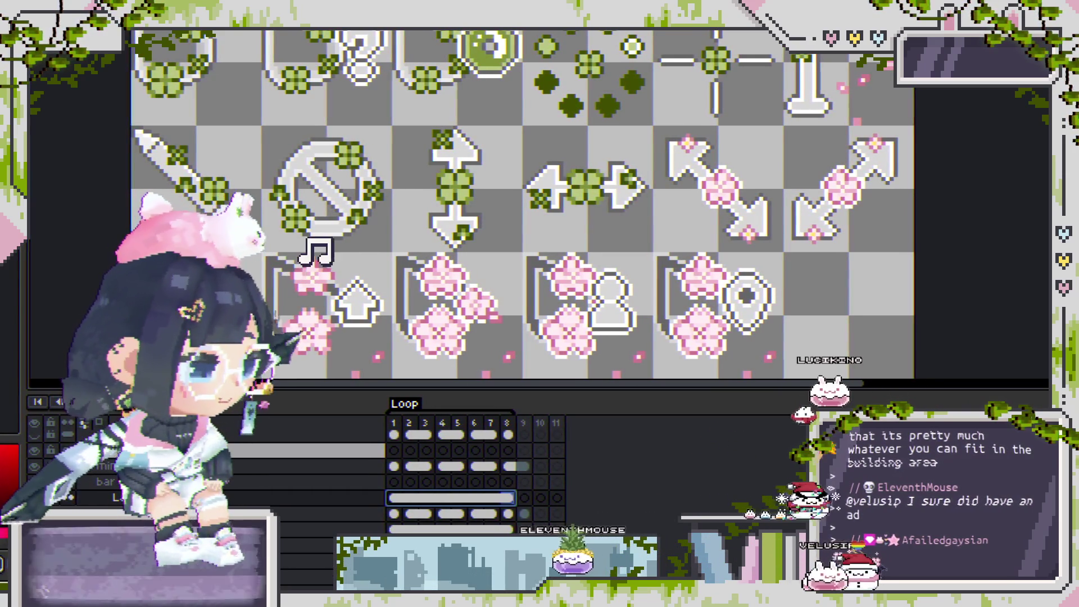
pyautogui.scroll(2, 505, 153)
pyautogui.scroll(2, 506, 152)
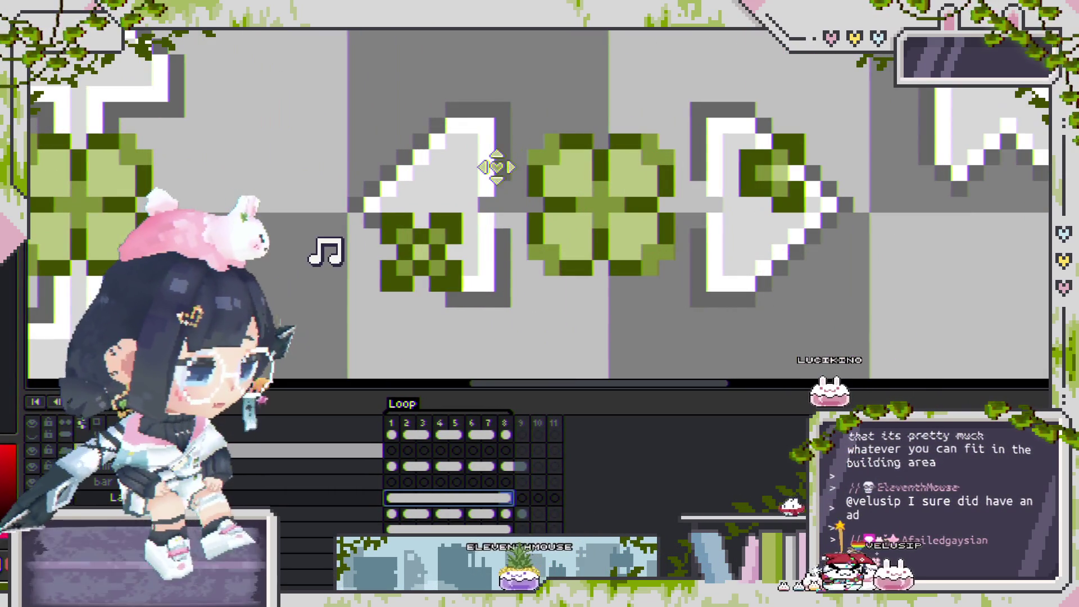
pyautogui.click(496, 167)
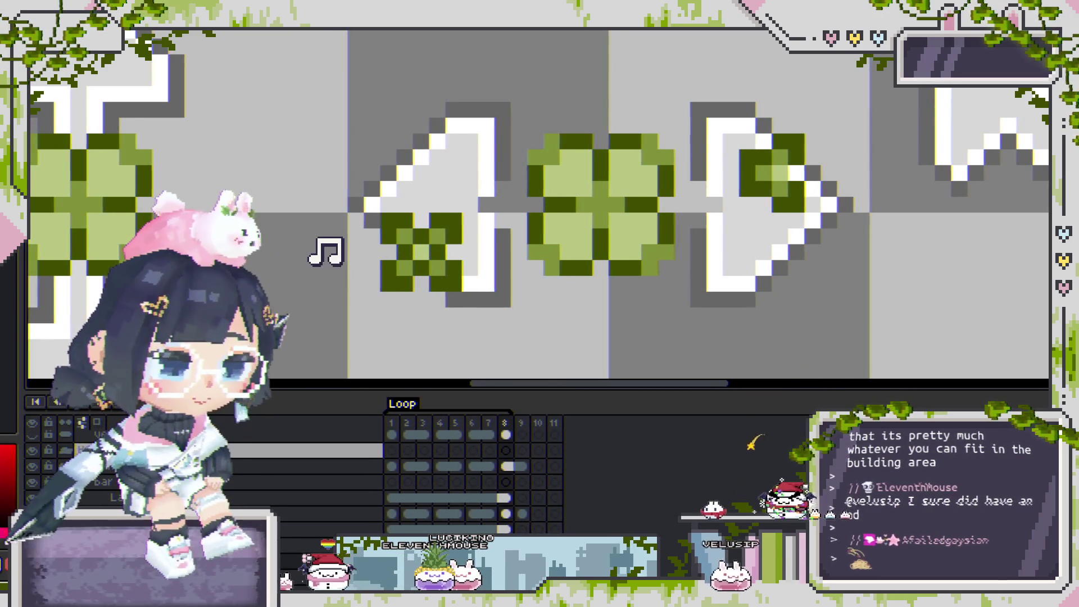
pyautogui.scroll(-1, 433, 146)
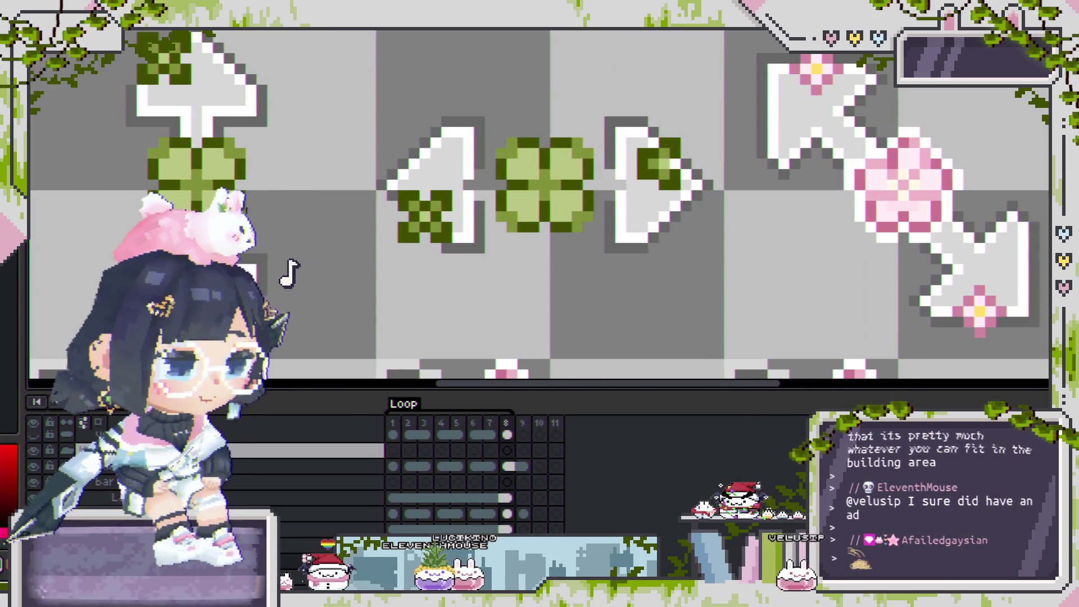
pyautogui.scroll(-1, 465, 223)
pyautogui.scroll(1, 465, 223)
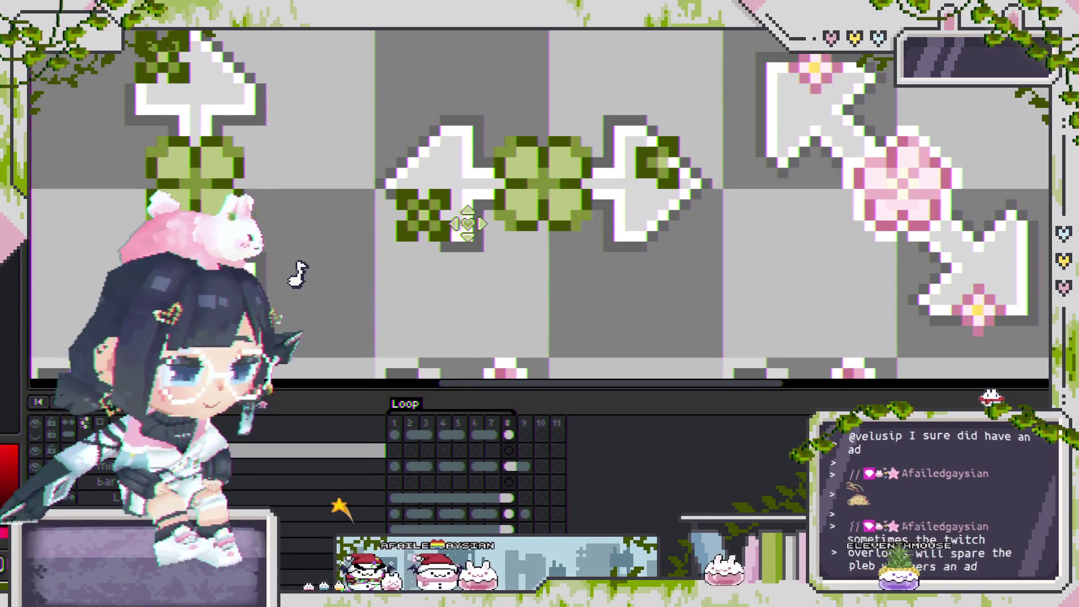
pyautogui.scroll(-2, 468, 235)
# Play the clover loading animation and zoom out to view the whole sheet.
pyautogui.press('Return')
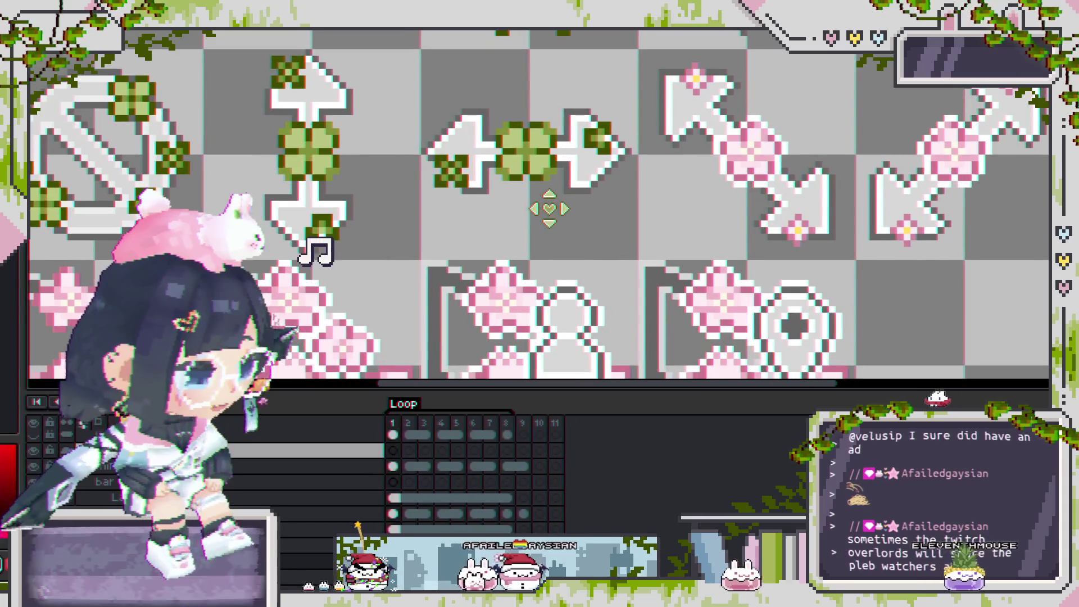
pyautogui.scroll(-1, 578, 222)
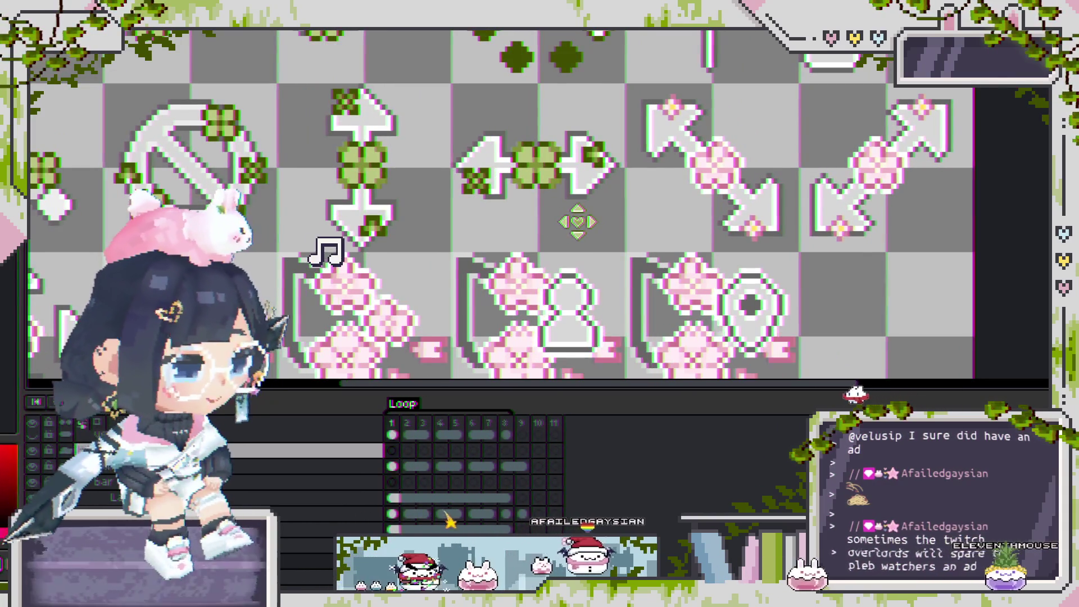
pyautogui.scroll(-2, 506, 236)
pyautogui.scroll(-2, 534, 230)
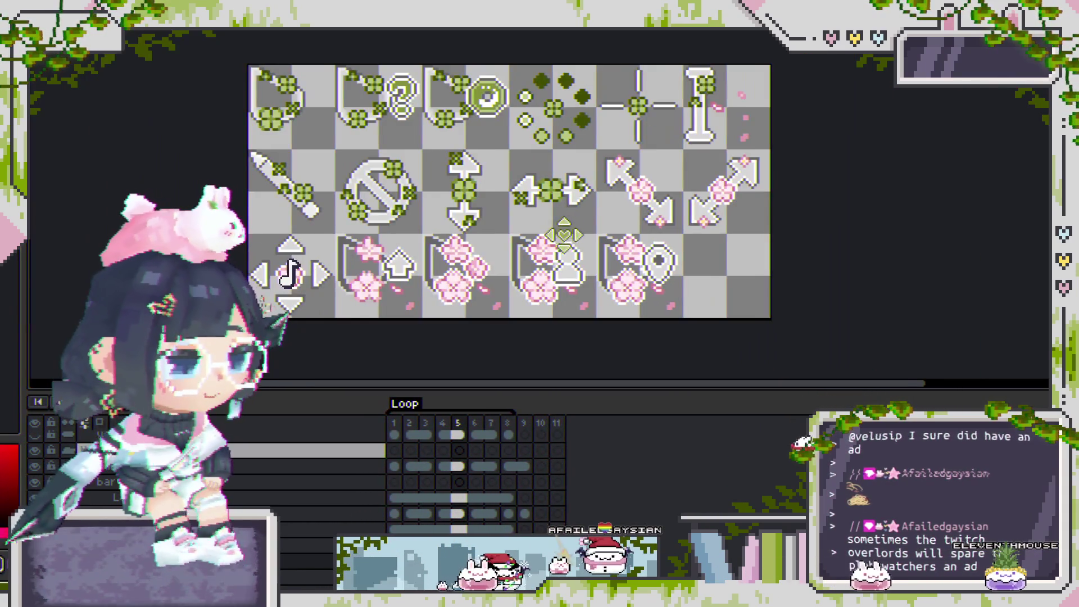
pyautogui.scroll(-1, 560, 225)
pyautogui.scroll(2, 306, 261)
pyautogui.scroll(1, 292, 272)
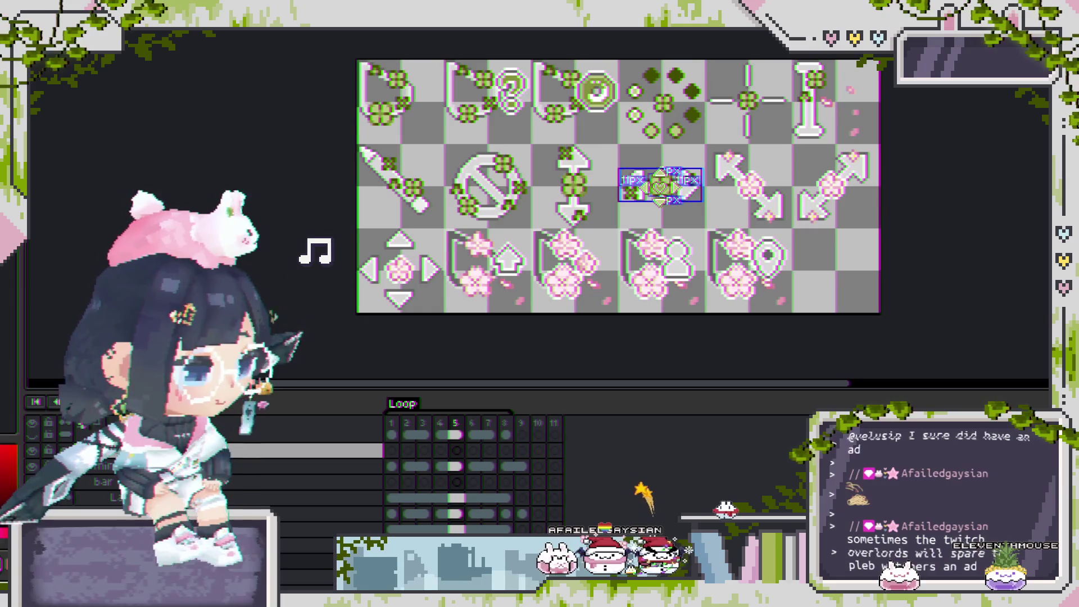
# Switch between layers and check the clover's spacing to neighbouring sprites.
pyautogui.click(251, 498)
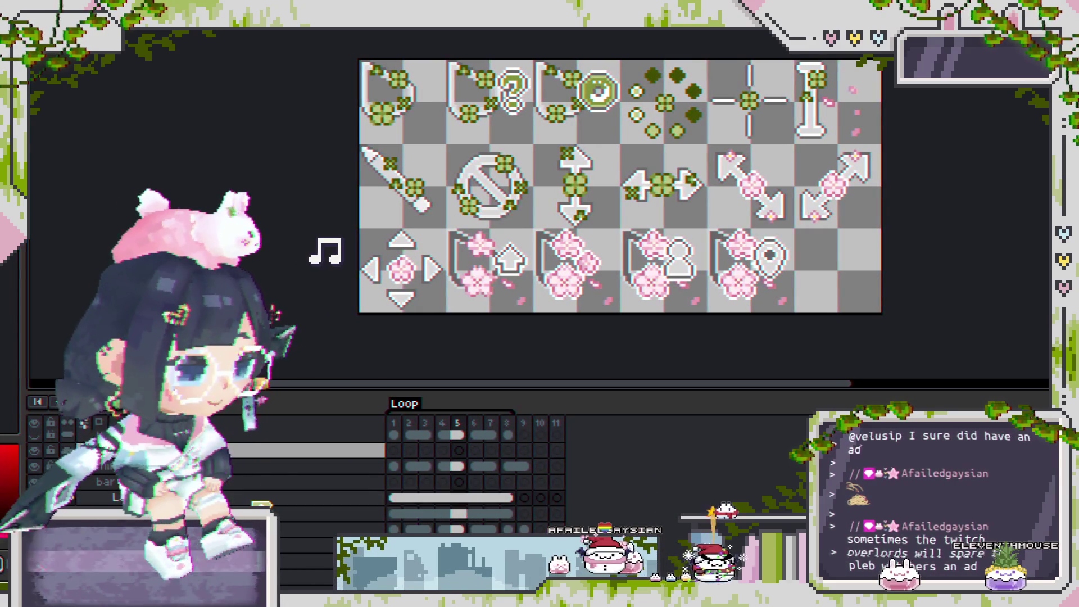
pyautogui.scroll(3, 314, 477)
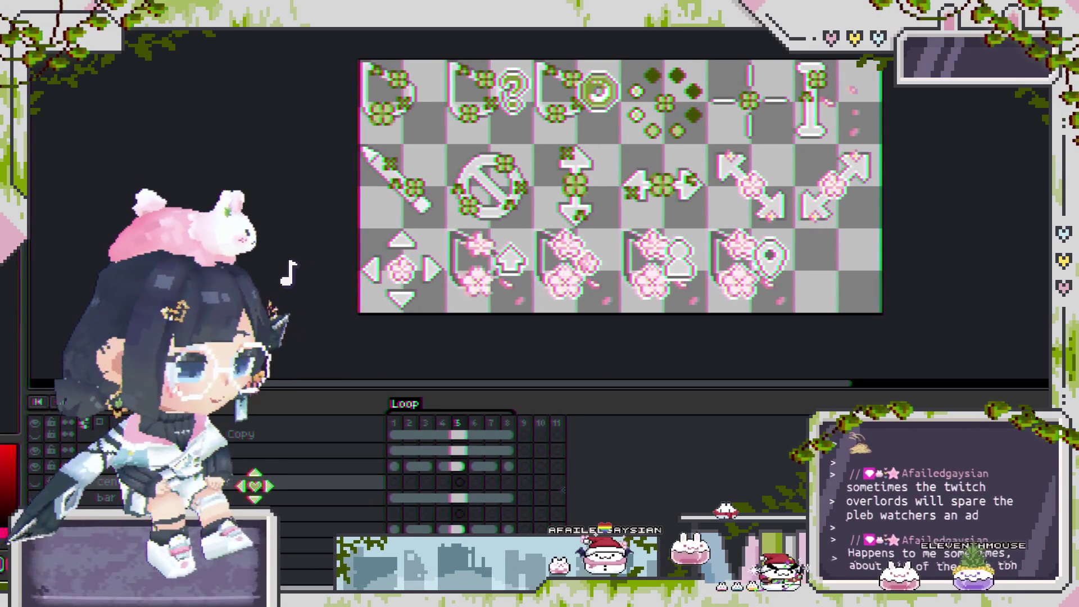
pyautogui.click(264, 450)
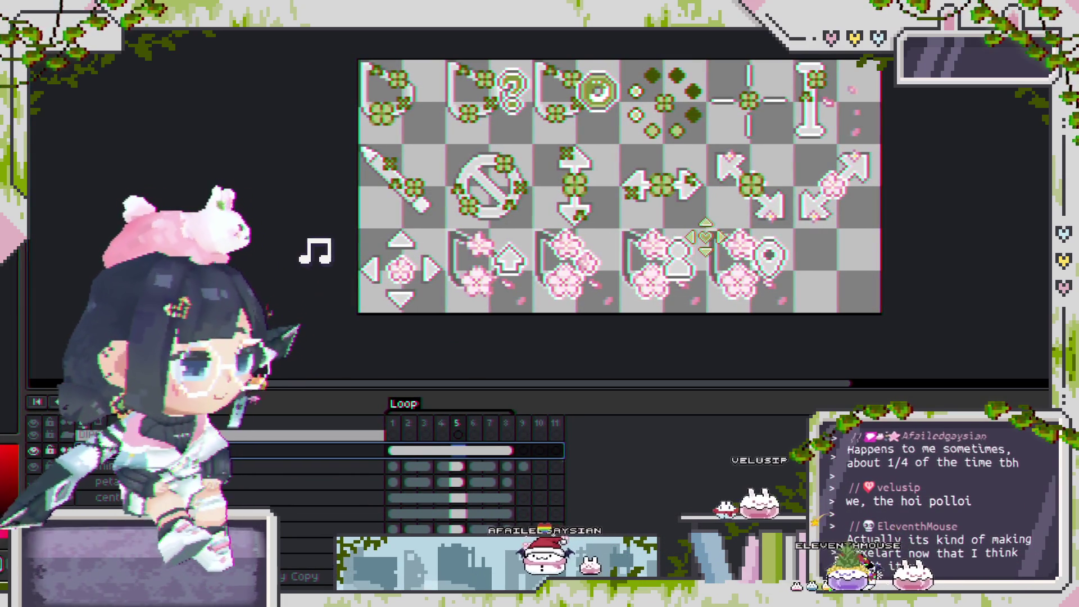
pyautogui.press('ctrl')
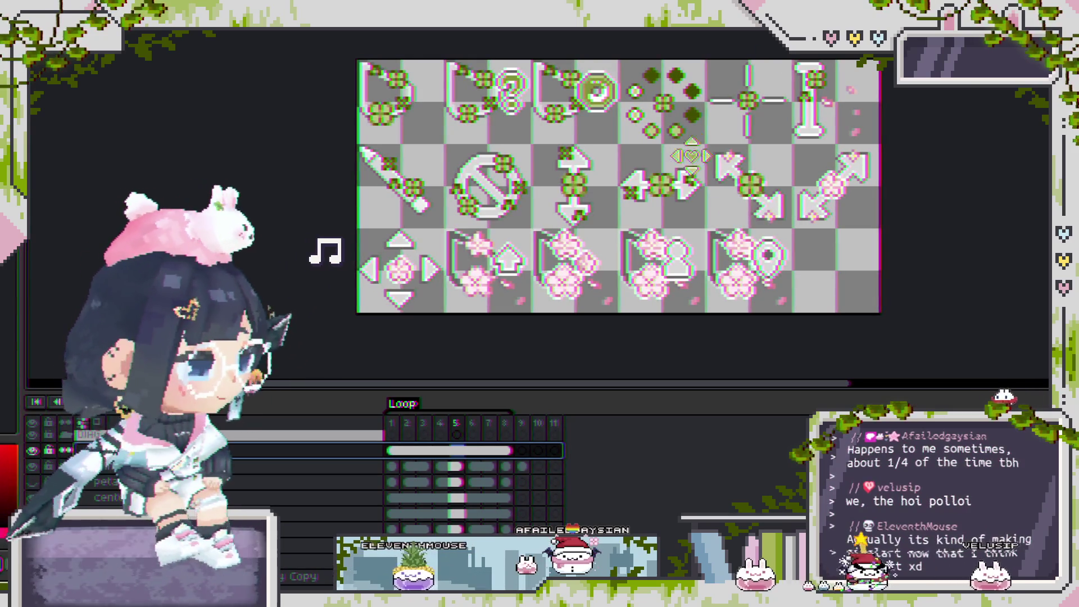
pyautogui.scroll(1, 693, 249)
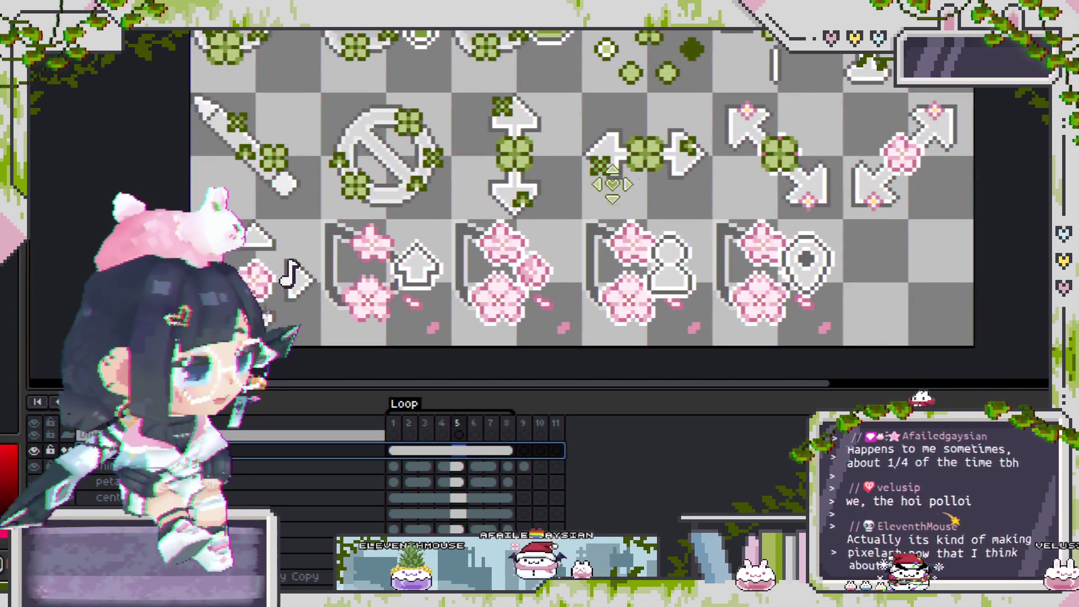
# Create the new mini layer and reorder it with the Copy layer in the stack.
pyautogui.click(600, 168)
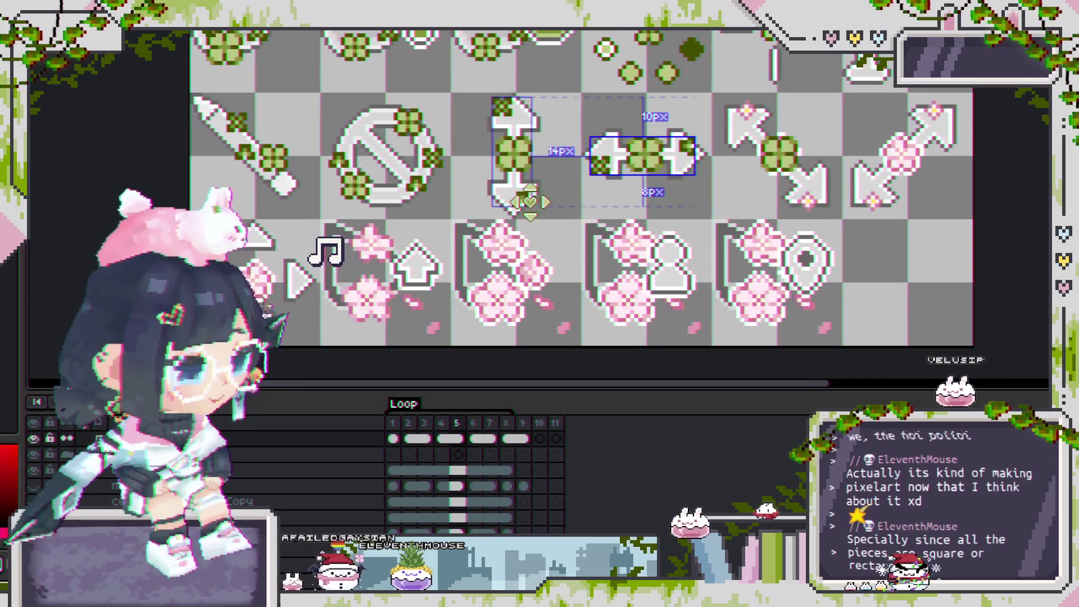
pyautogui.click(508, 190)
pyautogui.scroll(2, 225, 477)
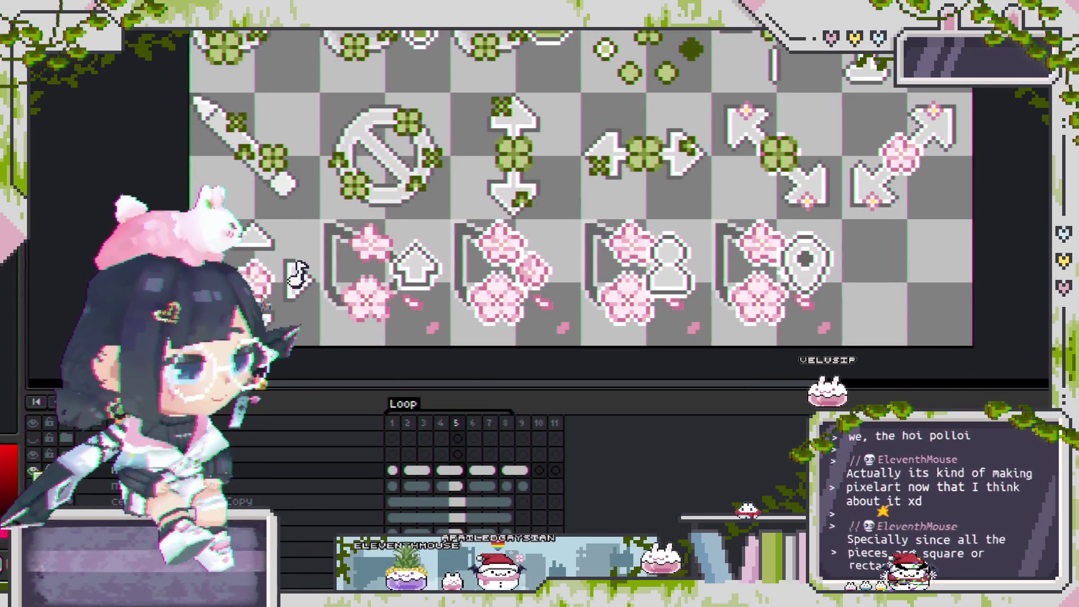
pyautogui.click(253, 469)
pyautogui.hotkey('ctrl', 'j')
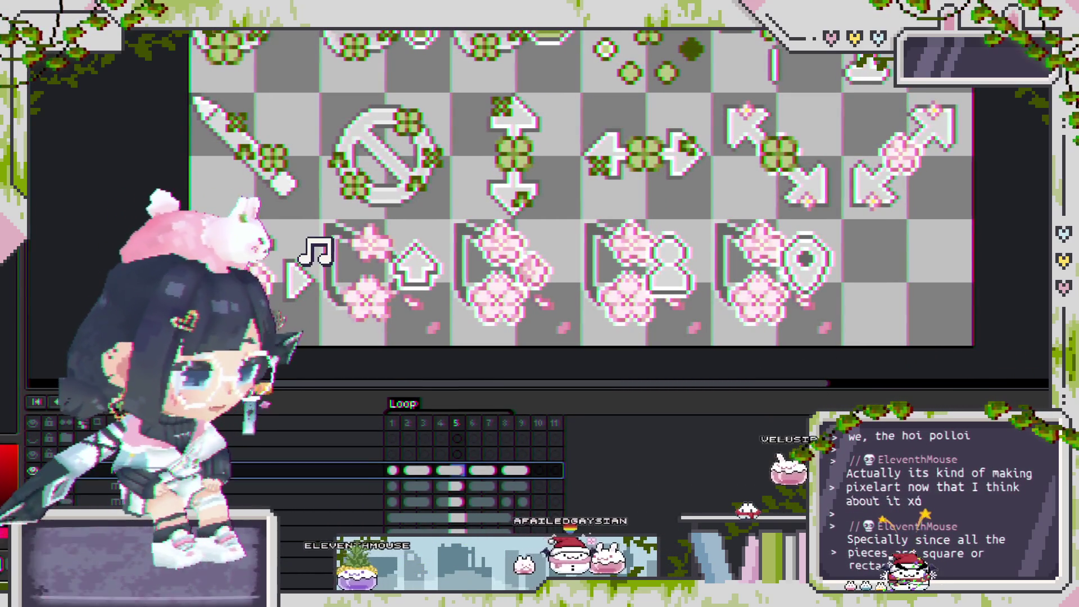
pyautogui.moveTo(253, 470)
pyautogui.mouseDown()
pyautogui.moveTo(278, 470)
pyautogui.moveTo(260, 474)
pyautogui.moveTo(275, 469)
pyautogui.moveTo(293, 506)
pyautogui.mouseUp()
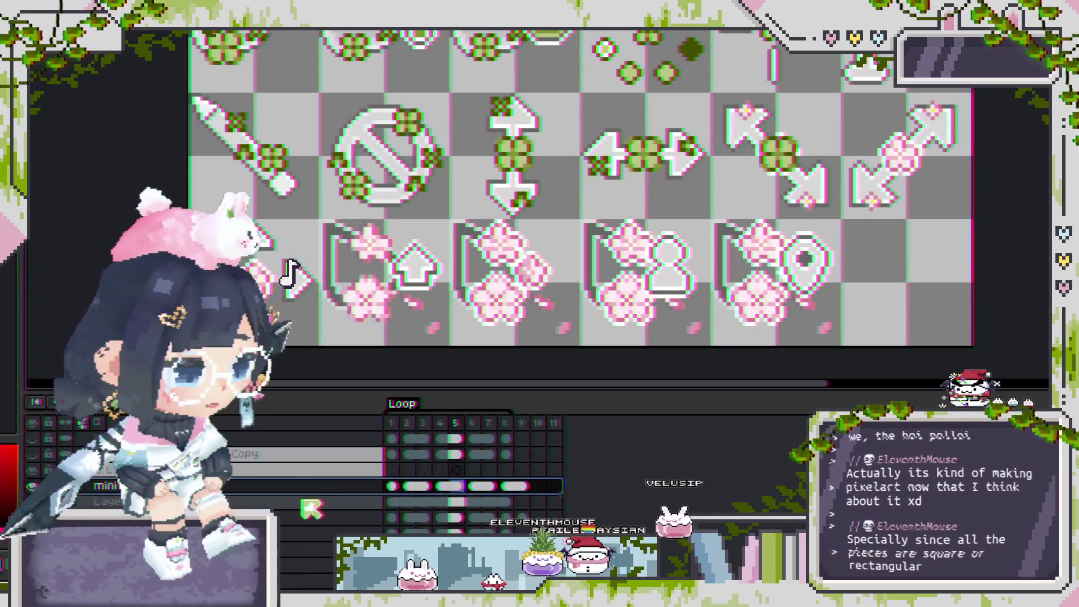
pyautogui.moveTo(294, 506); pyautogui.dragTo(323, 485)
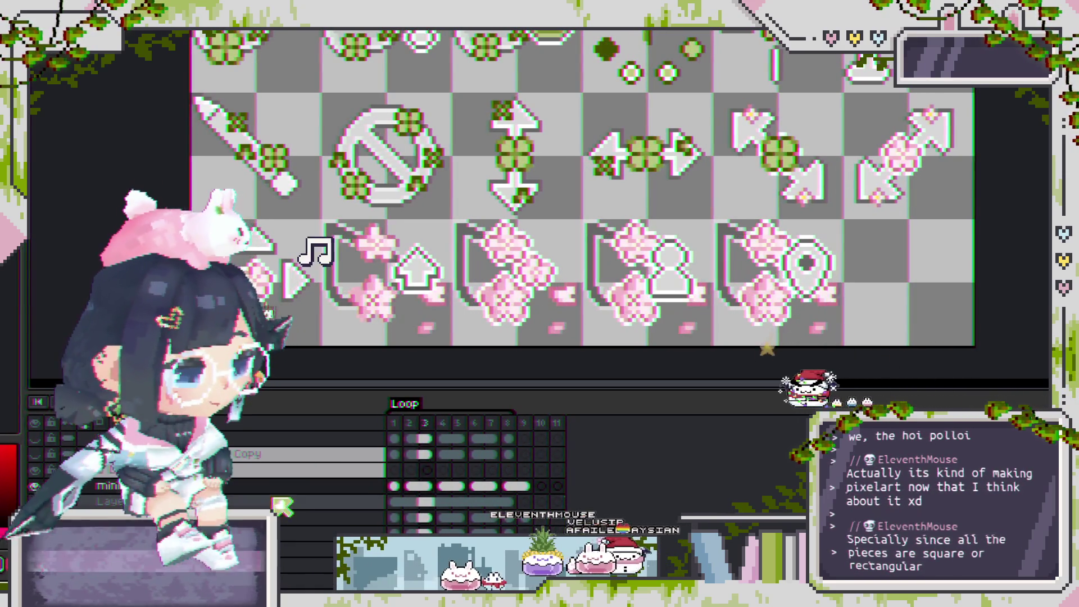
pyautogui.moveTo(323, 485); pyautogui.dragTo(279, 491)
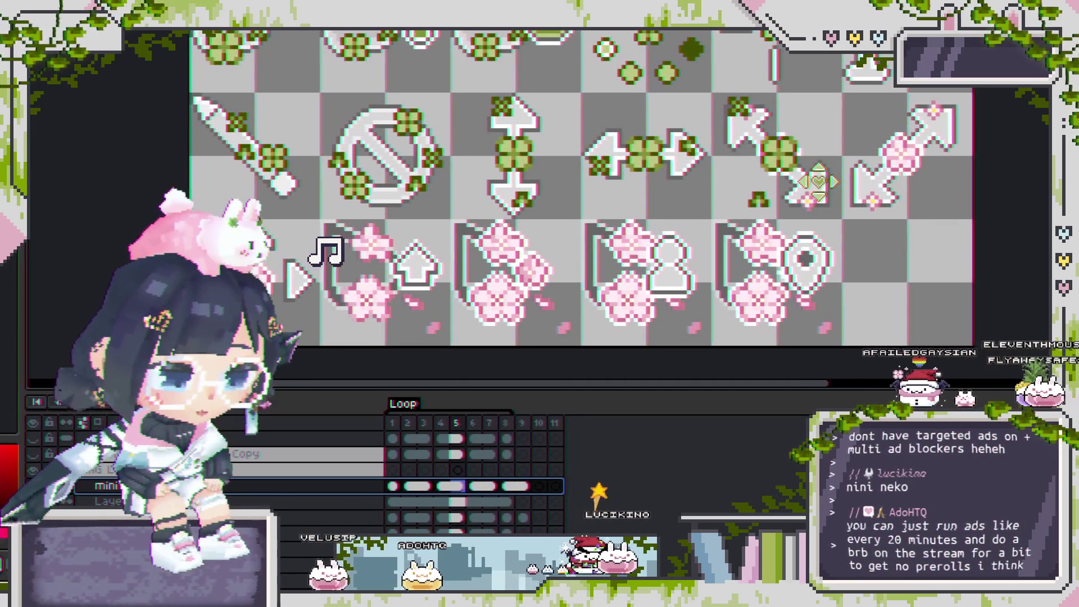
pyautogui.hscroll(3, 556, 186)
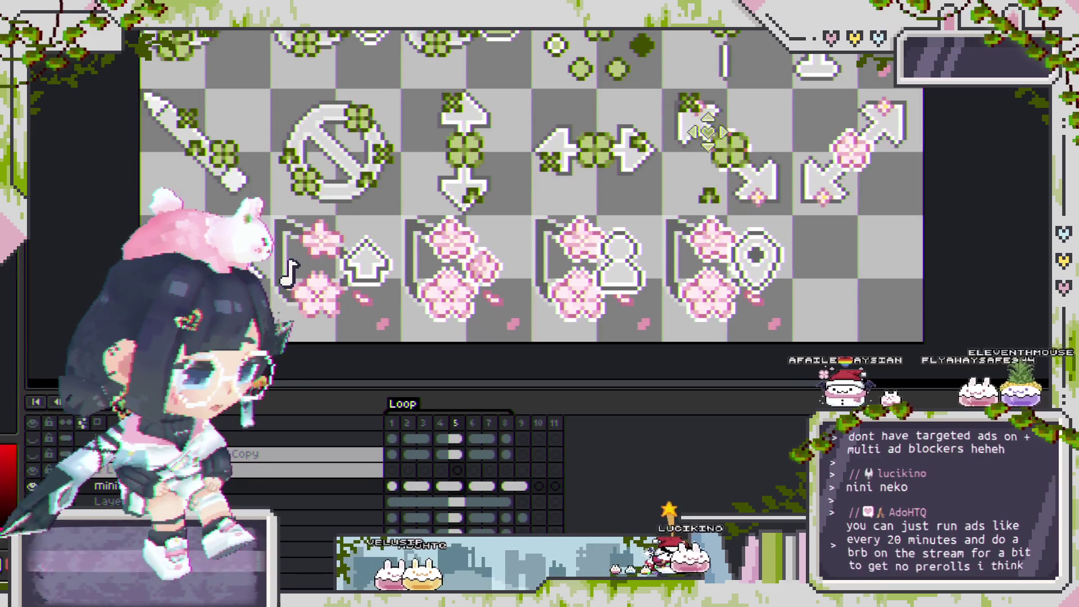
pyautogui.scroll(2, 701, 167)
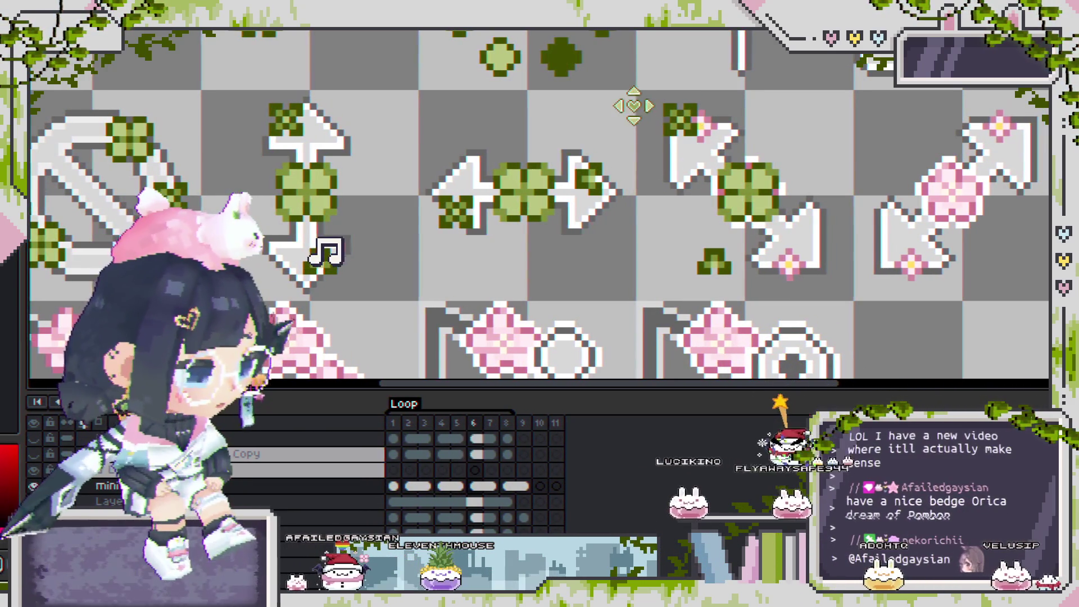
# On frame 3, move the small green clover onto the diagonal resize arrow's lower tip.
pyautogui.moveTo(621, 133); pyautogui.dragTo(609, 132)
pyautogui.moveTo(646, 80)
pyautogui.mouseDown()
pyautogui.moveTo(695, 164)
pyautogui.moveTo(704, 146)
pyautogui.mouseUp()
pyautogui.scroll(2, 696, 164)
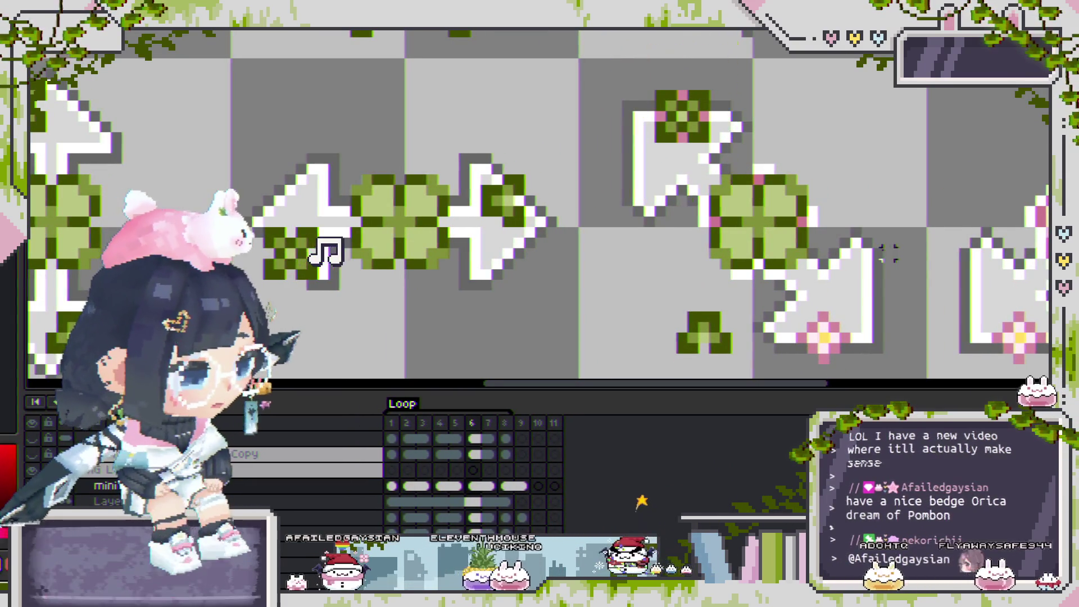
pyautogui.press('Left')
pyautogui.press('Left')
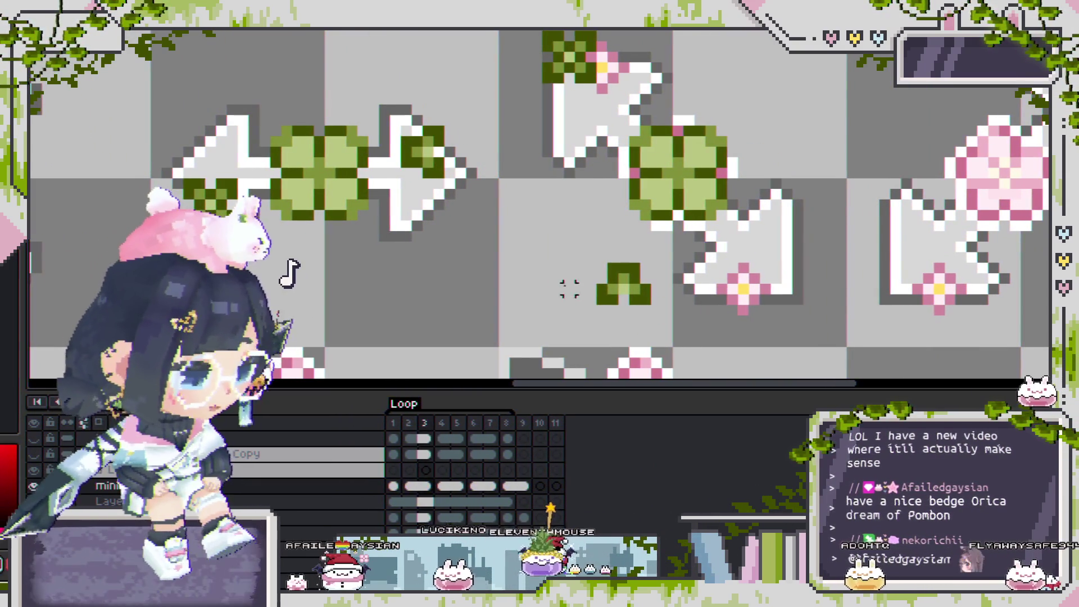
pyautogui.press('Left')
pyautogui.moveTo(562, 259)
pyautogui.mouseDown()
pyautogui.moveTo(687, 338)
pyautogui.moveTo(761, 335)
pyautogui.mouseUp()
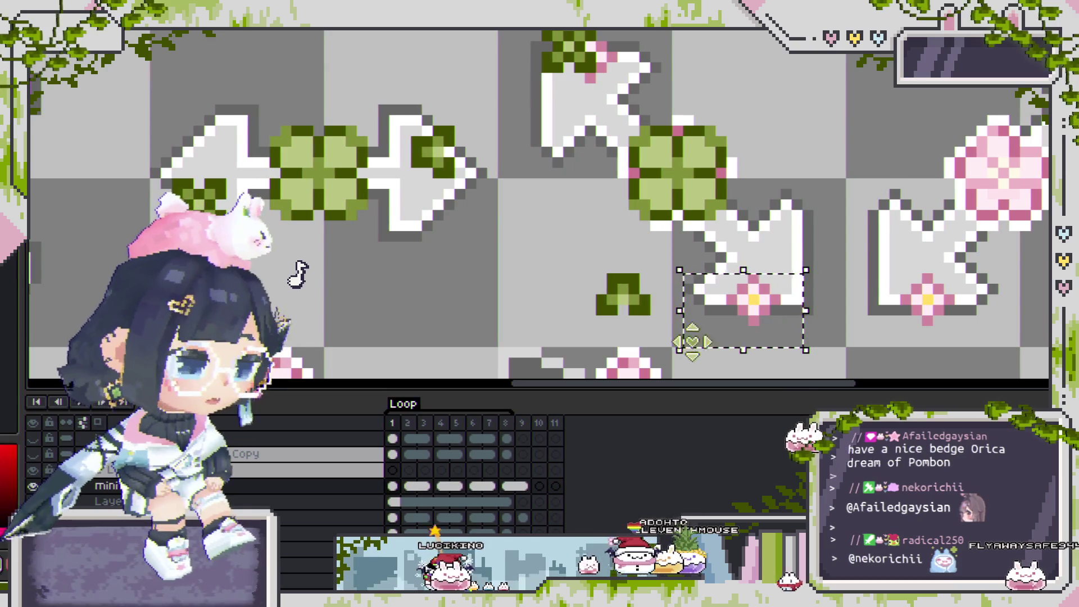
pyautogui.moveTo(578, 246); pyautogui.dragTo(688, 350)
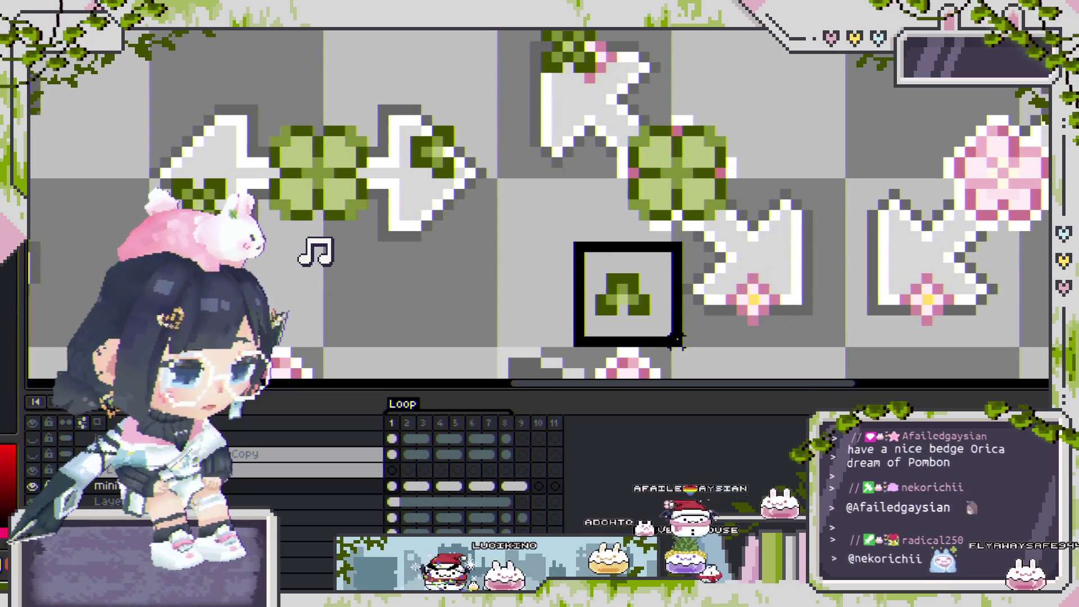
pyautogui.moveTo(669, 306); pyautogui.dragTo(748, 314)
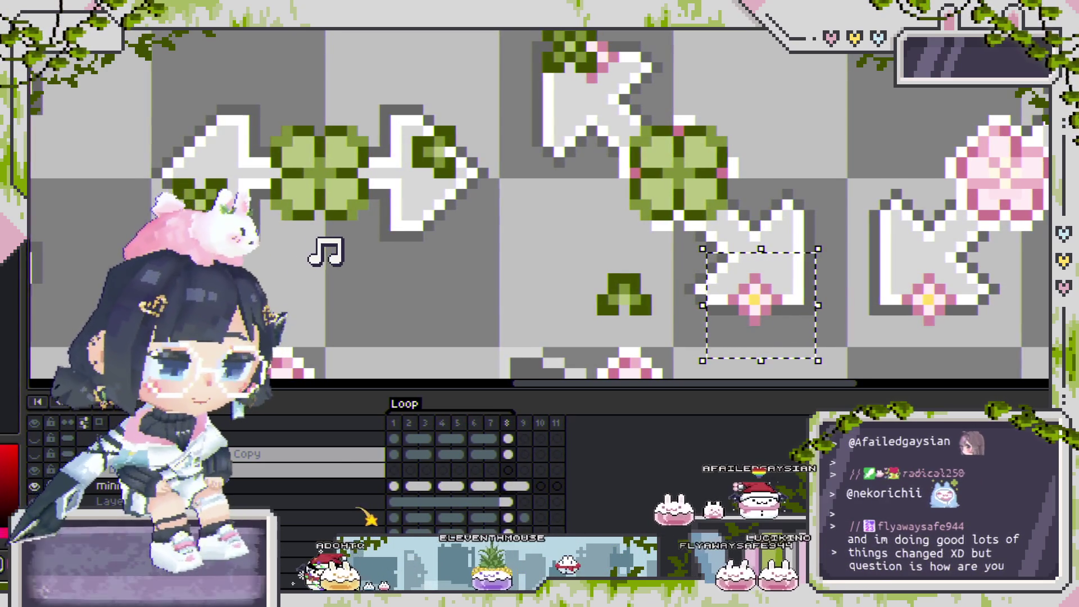
pyautogui.press(',')
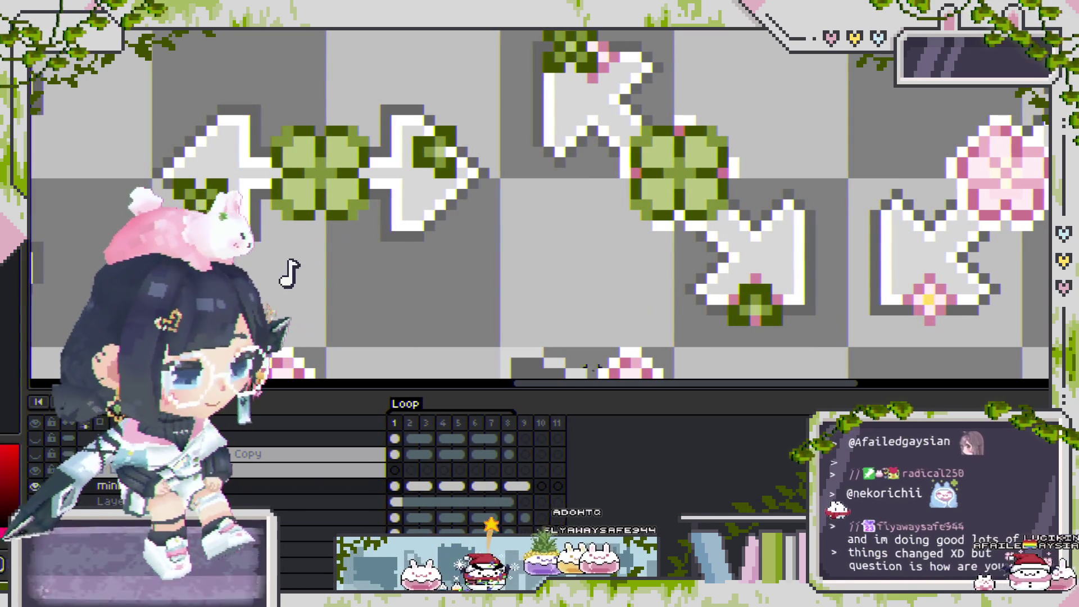
pyautogui.moveTo(680, 340); pyautogui.dragTo(608, 282)
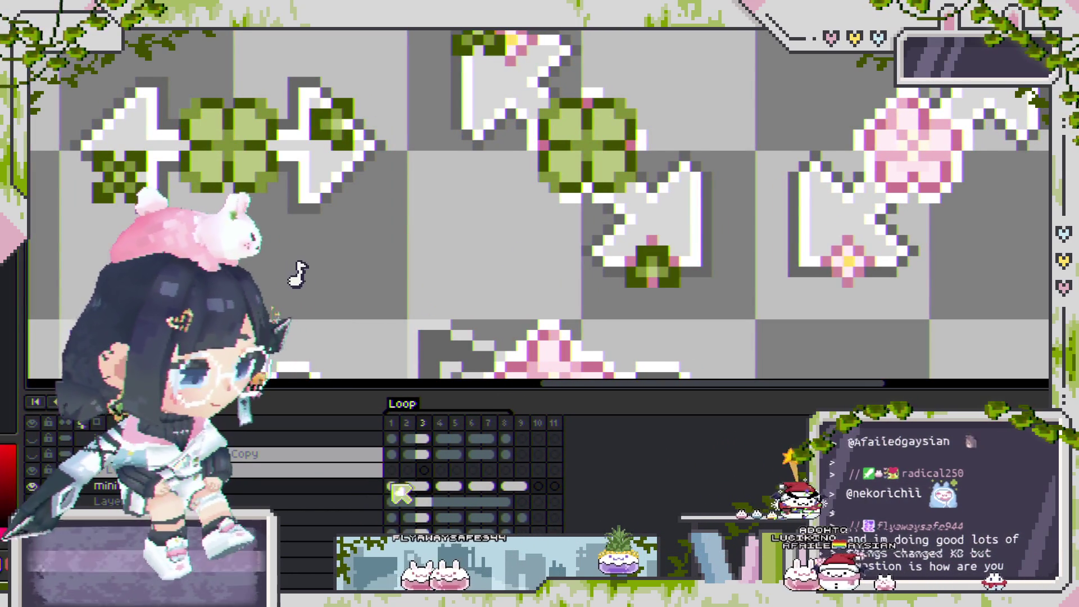
pyautogui.moveTo(400, 492); pyautogui.dragTo(436, 495)
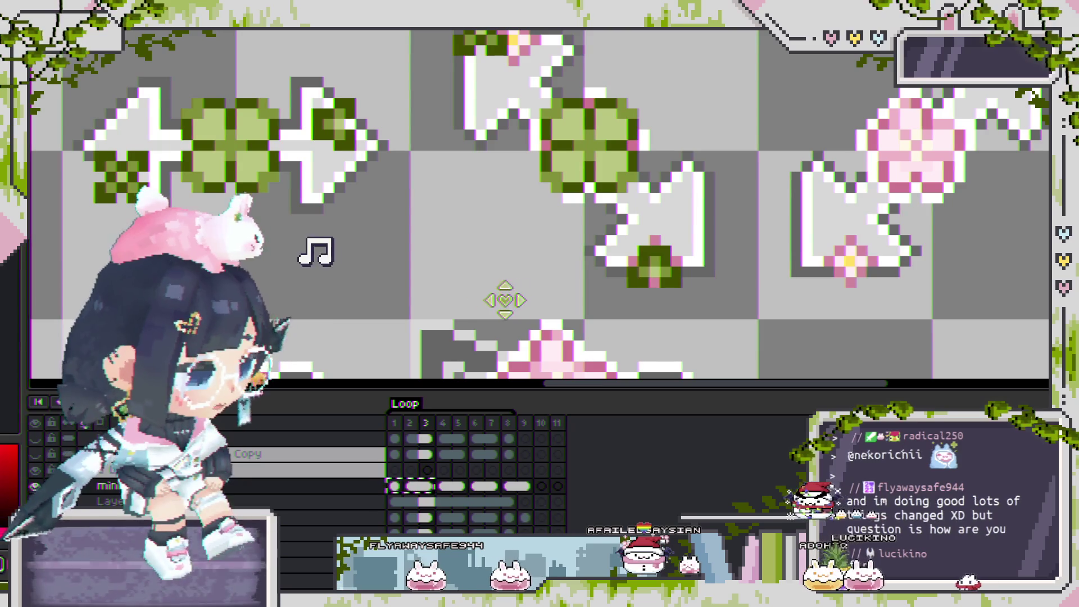
# Nudge the clover bud under the diagonal arrow one pixel lower and replay the animation.
pyautogui.scroll(-1, 614, 298)
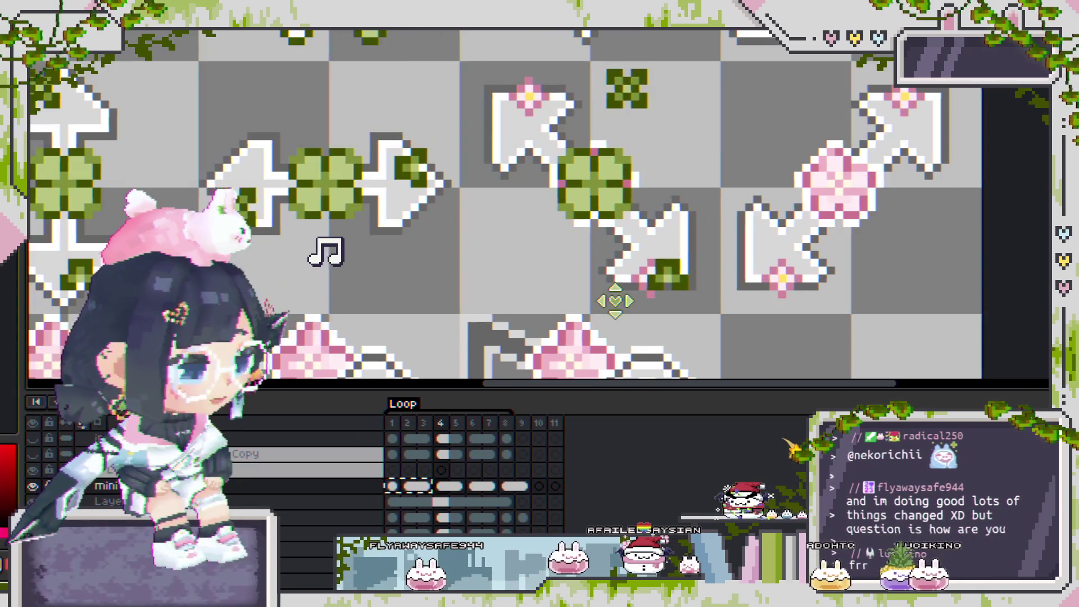
pyautogui.scroll(1, 613, 298)
pyautogui.moveTo(647, 322); pyautogui.dragTo(455, 222)
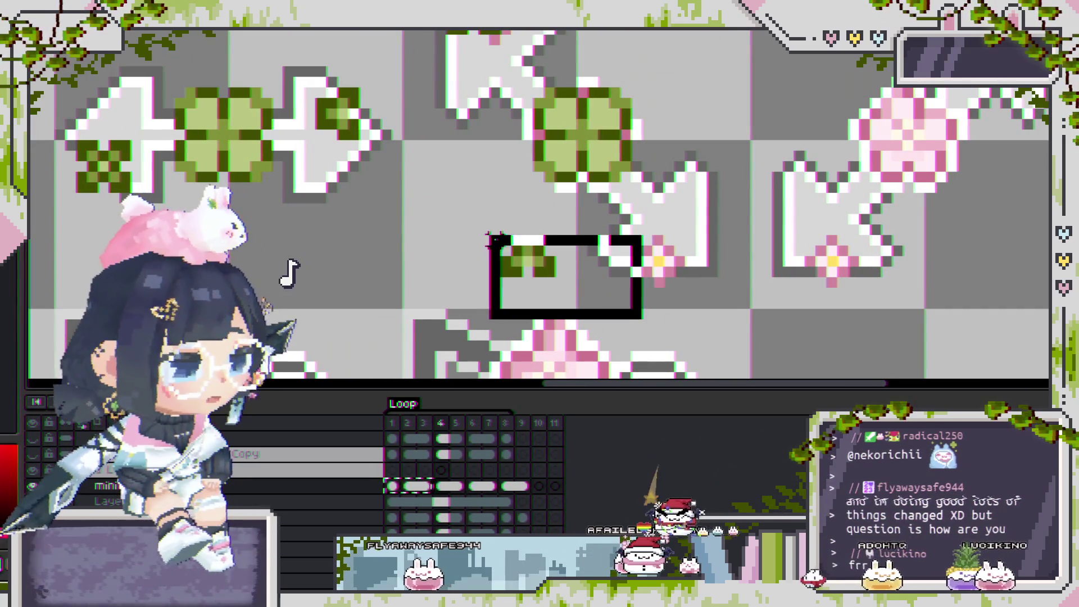
pyautogui.scroll(1, 481, 242)
pyautogui.moveTo(520, 263)
pyautogui.mouseDown()
pyautogui.moveTo(705, 250)
pyautogui.moveTo(704, 265)
pyautogui.mouseUp()
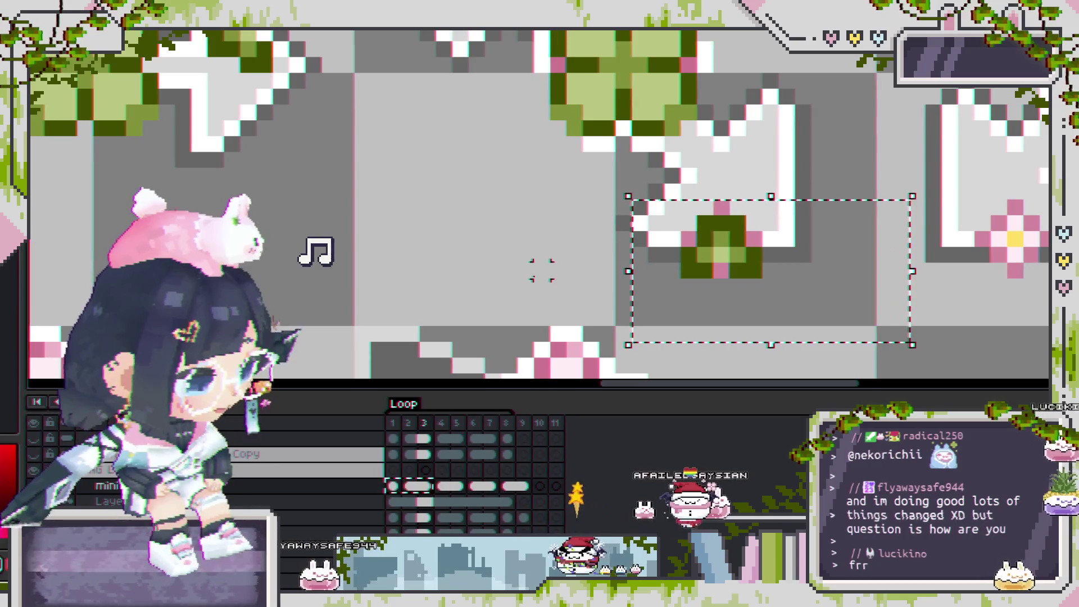
pyautogui.press('Return')
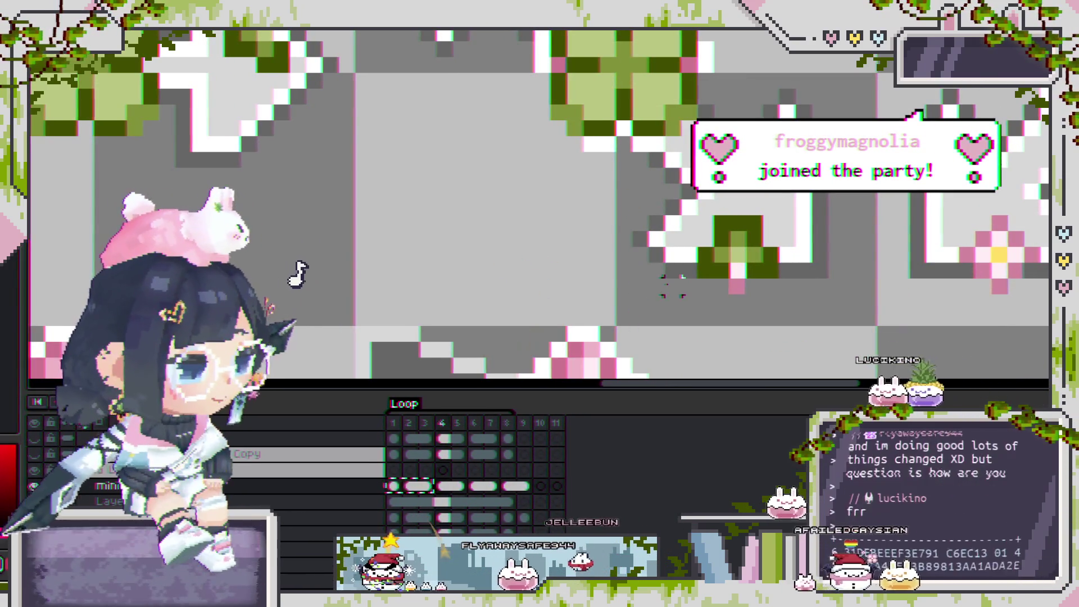
pyautogui.click(671, 286)
pyautogui.press('Return')
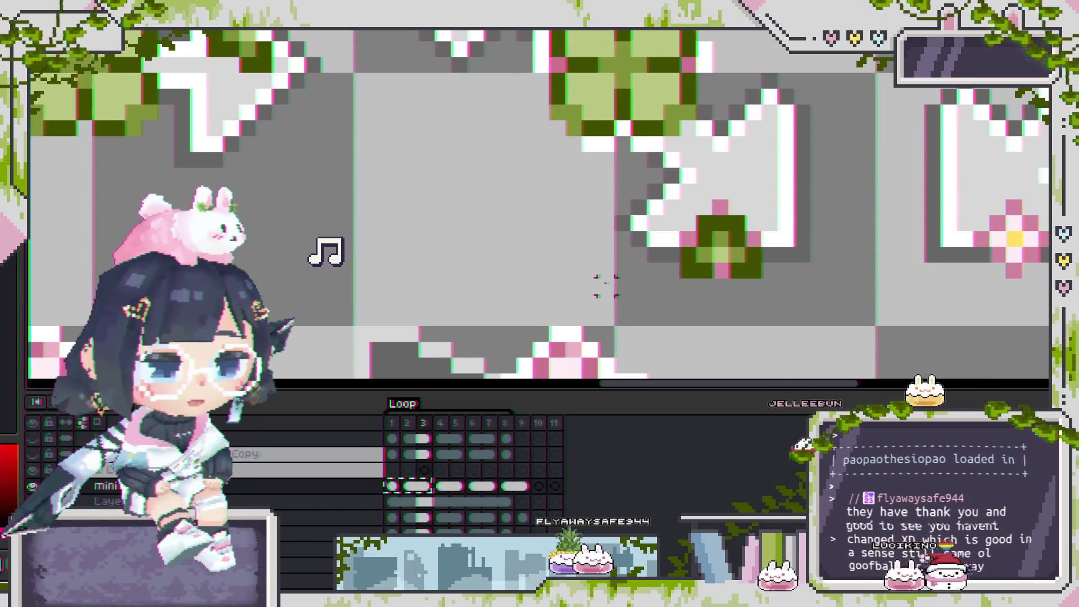
pyautogui.press('Return')
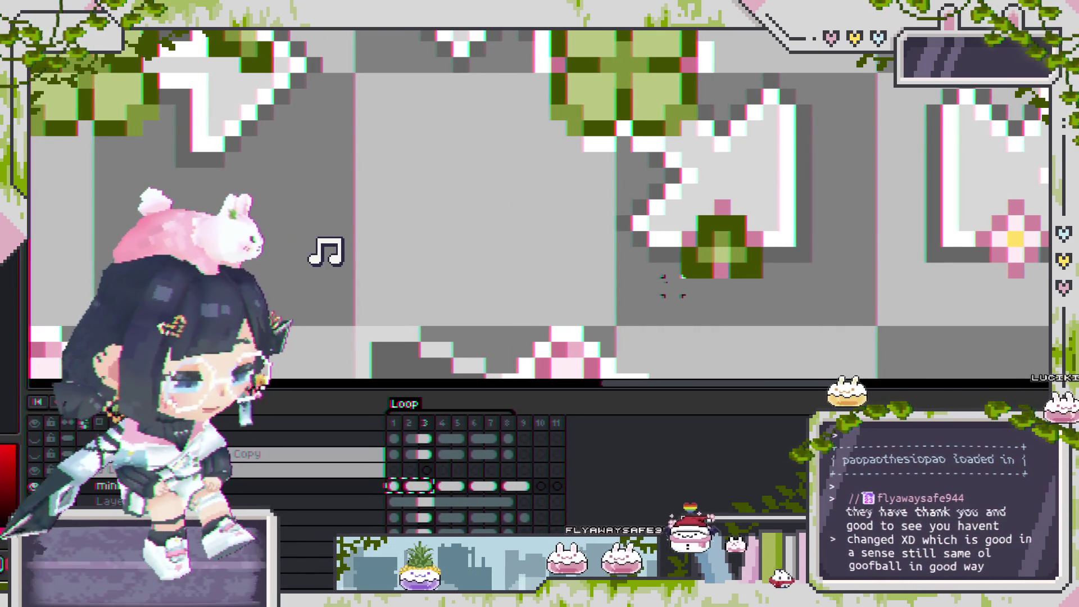
pyautogui.scroll(-2, 671, 286)
pyautogui.scroll(-2, 659, 269)
# Zoom and pan so the clover and sakura cursor sheet is in view.
pyautogui.scroll(-3, 554, 268)
pyautogui.scroll(2, 553, 269)
pyautogui.scroll(2, 554, 268)
pyautogui.moveTo(554, 269); pyautogui.dragTo(694, 256)
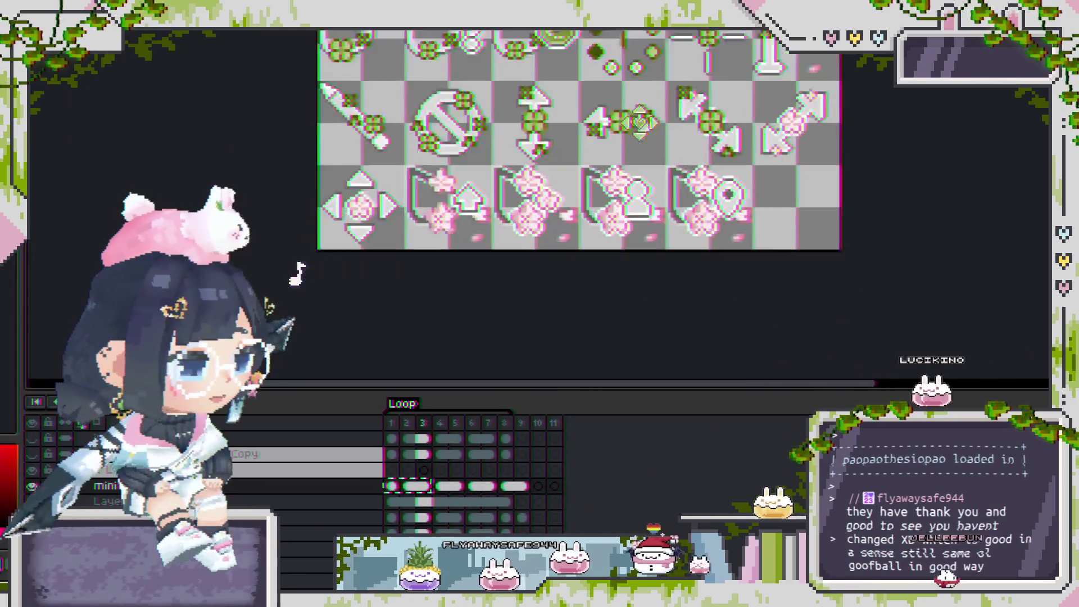
# Drag the timeline splitter down to enlarge the canvas, then advance to a later frame.
pyautogui.scroll(-1, 694, 256)
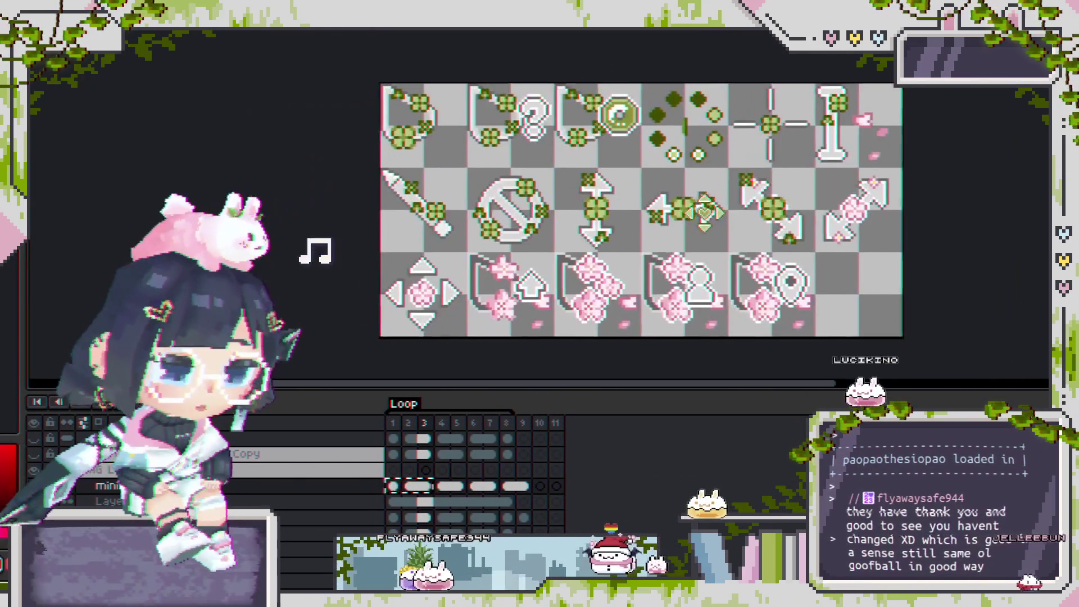
pyautogui.scroll(1, 694, 256)
pyautogui.scroll(2, 662, 192)
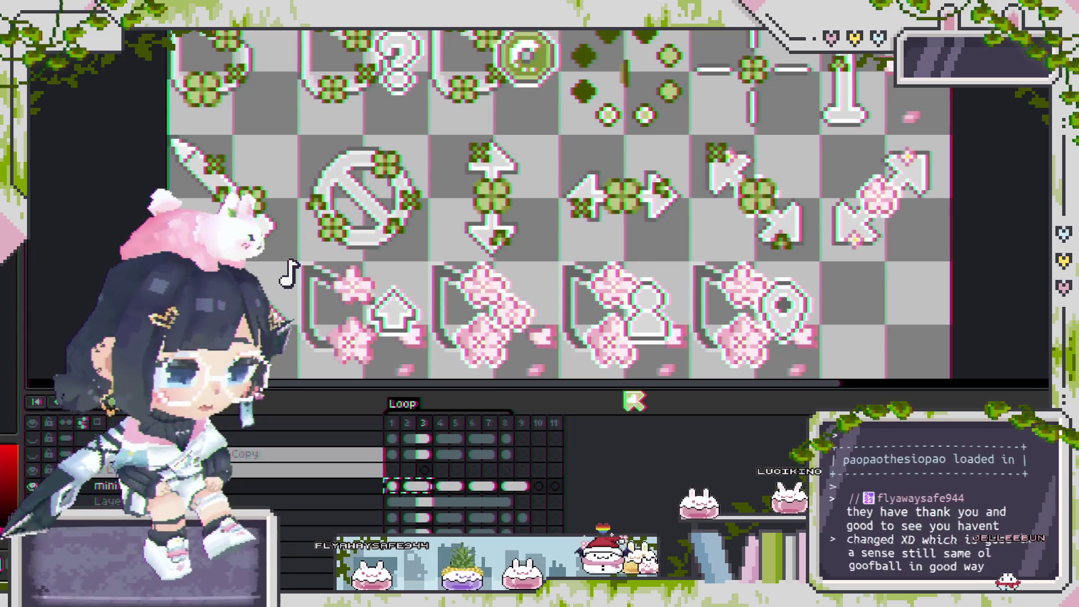
pyautogui.moveTo(634, 400); pyautogui.dragTo(638, 463)
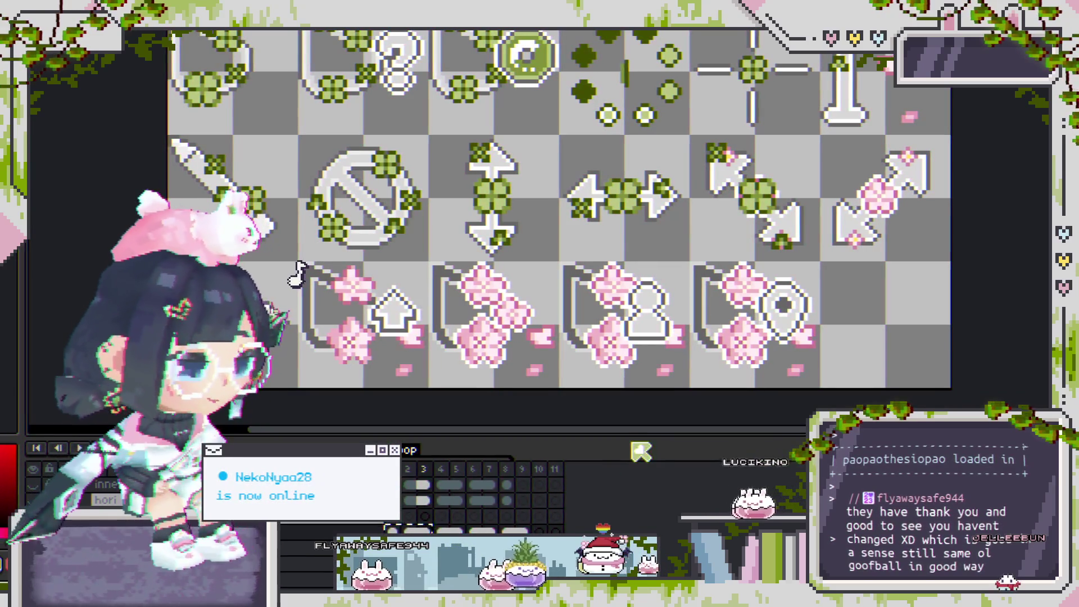
pyautogui.scroll(-1, 647, 345)
pyautogui.scroll(1, 713, 236)
pyautogui.scroll(1, 723, 228)
pyautogui.press('Return')
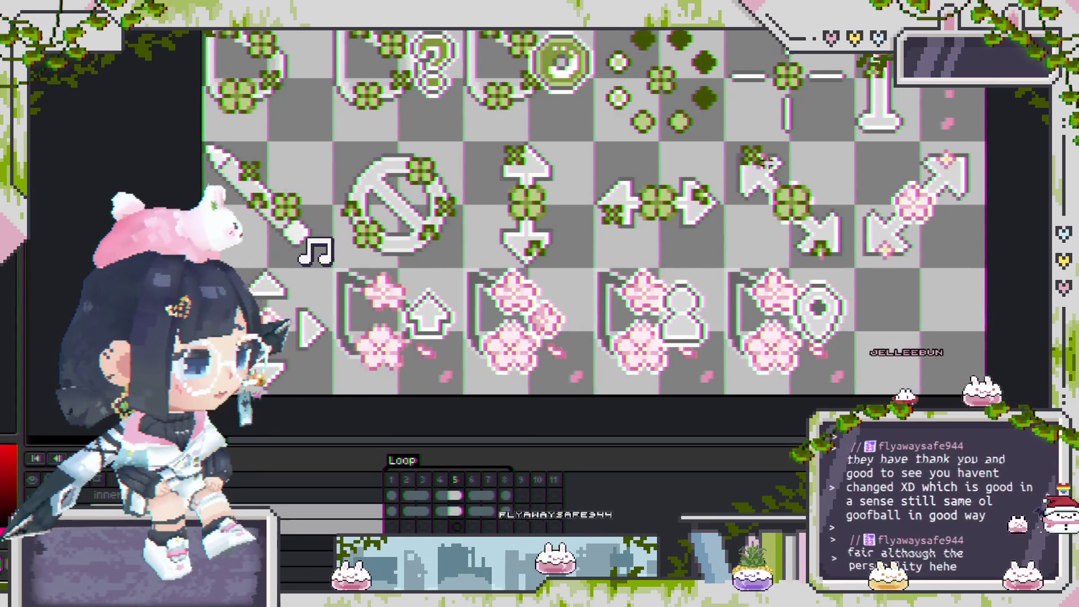
# Zoom in and select the small clover at the diagonal arrow's upper tip.
pyautogui.scroll(2, 704, 99)
pyautogui.scroll(2, 705, 99)
pyautogui.scroll(1, 704, 99)
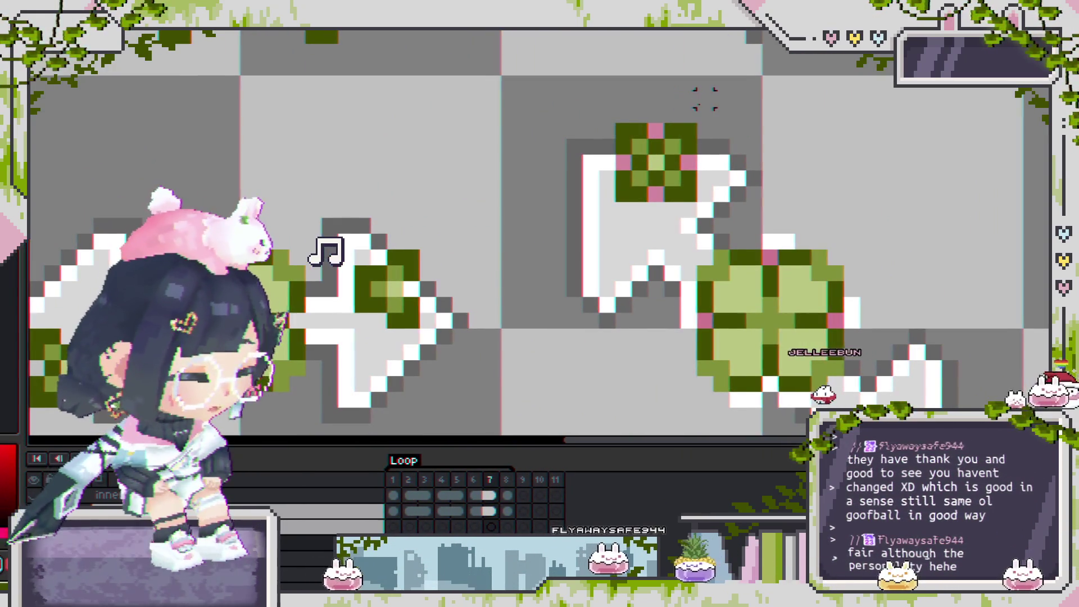
pyautogui.scroll(-2, 673, 84)
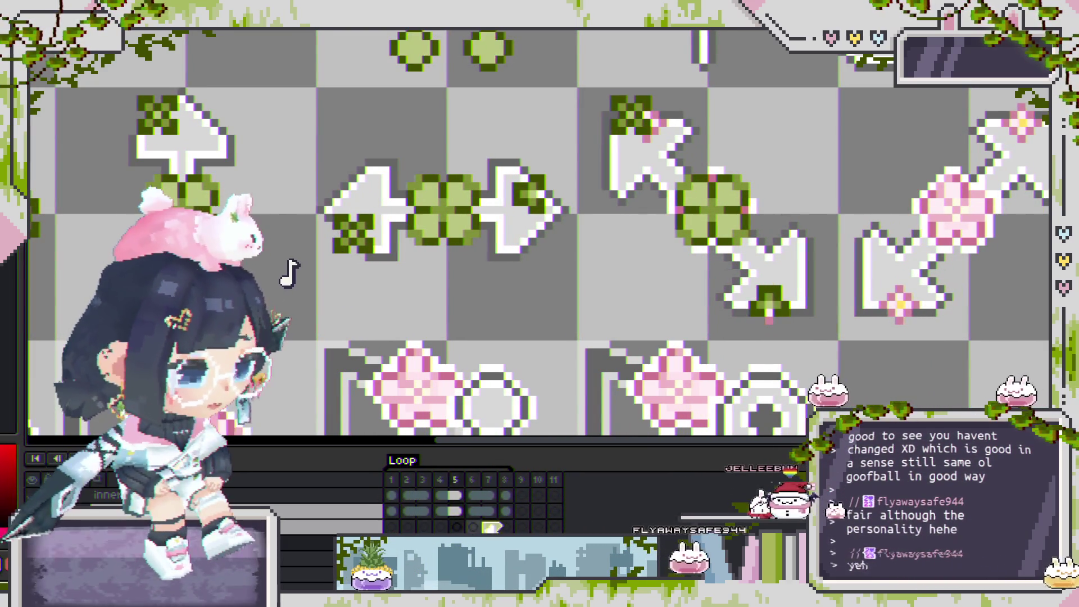
pyautogui.scroll(2, 783, 307)
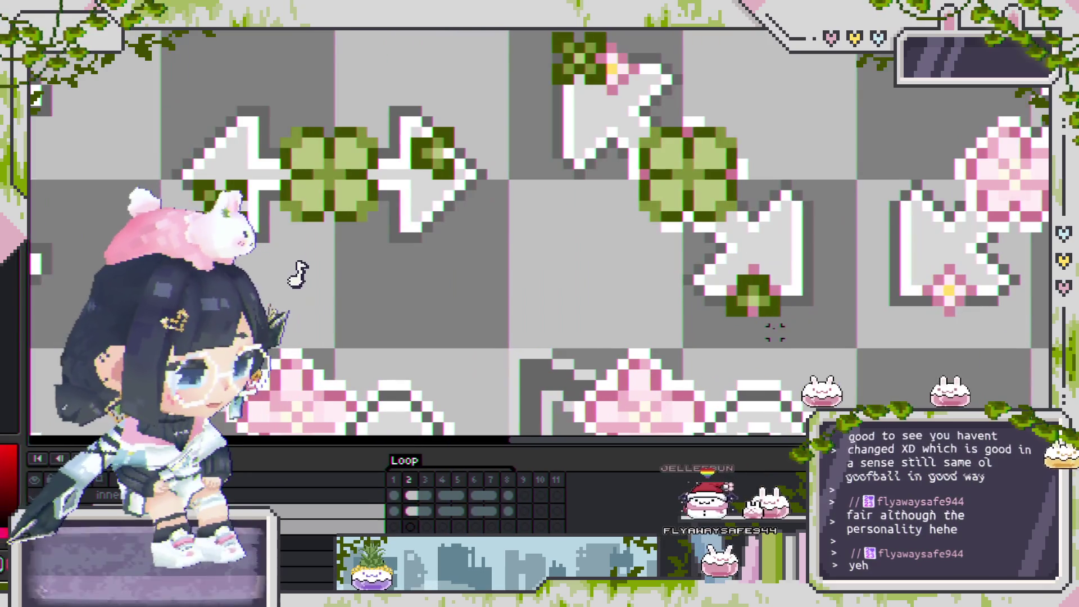
pyautogui.moveTo(790, 365); pyautogui.dragTo(688, 269)
pyautogui.scroll(1, 778, 287)
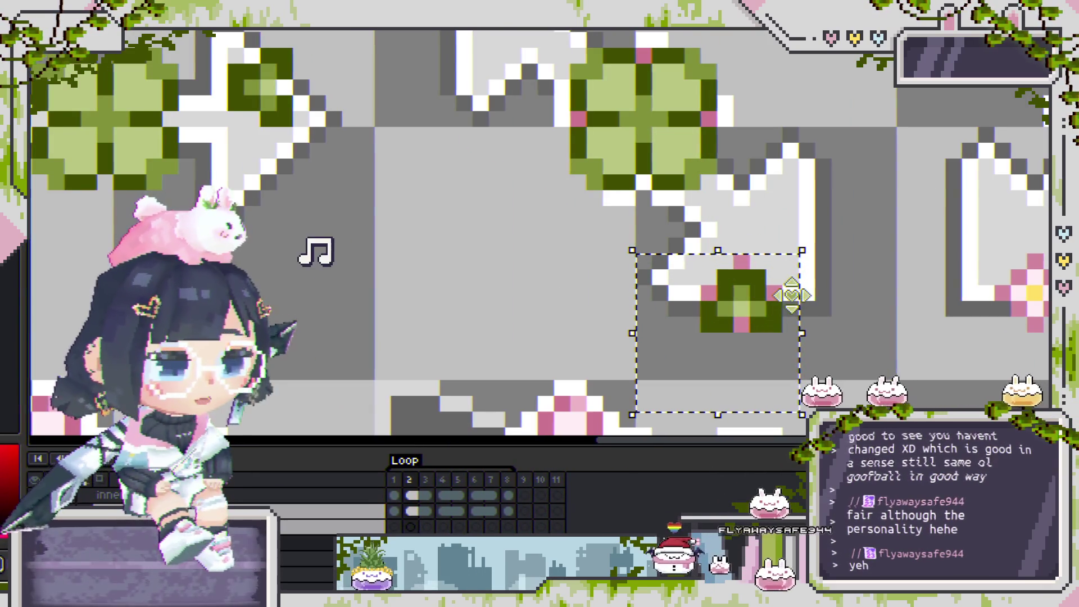
pyautogui.scroll(-3, 855, 289)
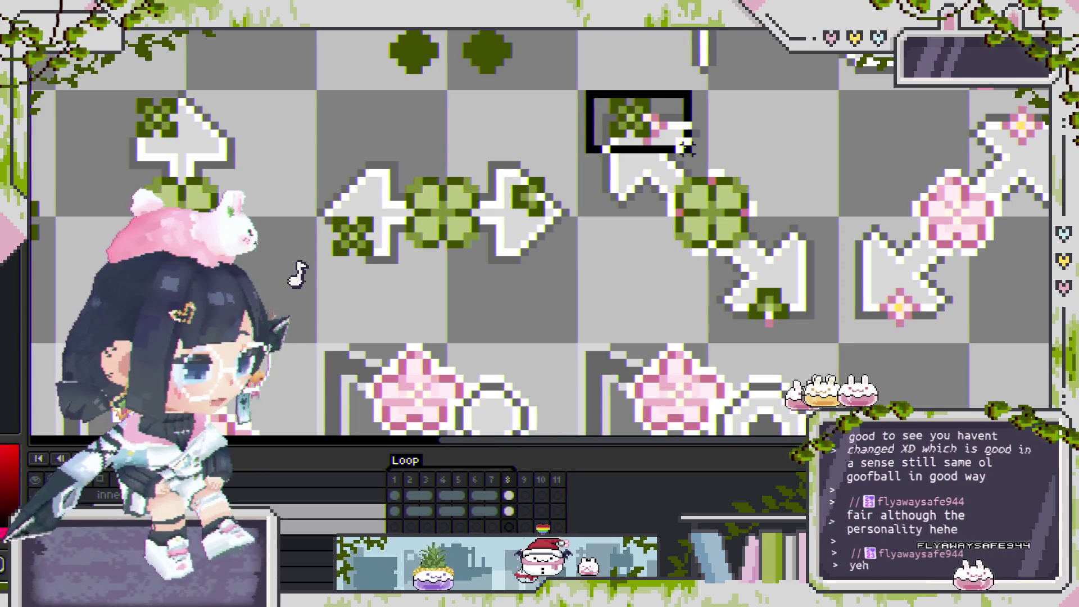
pyautogui.scroll(3, 665, 101)
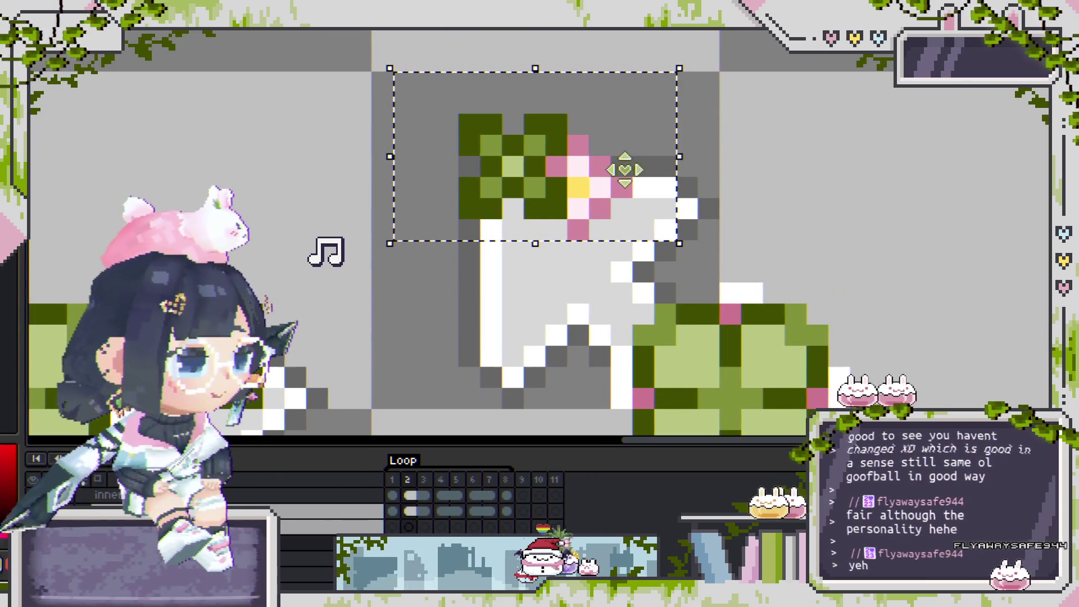
# On the first frame, shift the selected clover right onto the upper arrowhead tip.
pyautogui.press('Left')
pyautogui.moveTo(624, 169)
pyautogui.mouseDown()
pyautogui.moveTo(645, 170)
pyautogui.moveTo(668, 217)
pyautogui.moveTo(649, 209)
pyautogui.mouseUp()
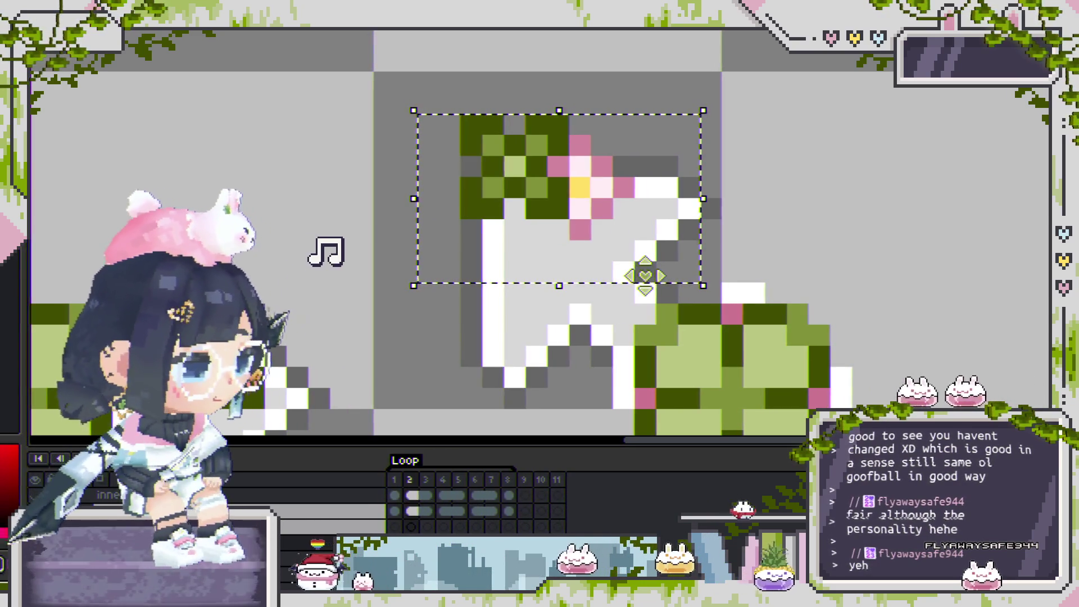
pyautogui.moveTo(594, 195)
pyautogui.mouseDown()
pyautogui.moveTo(641, 196)
pyautogui.moveTo(665, 227)
pyautogui.mouseUp()
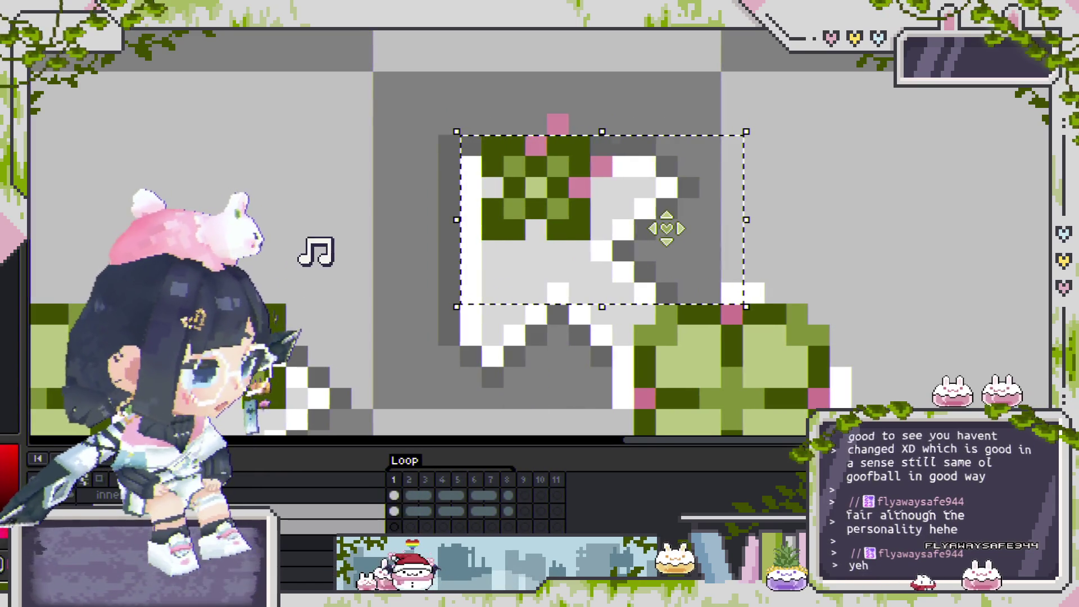
pyautogui.scroll(-2, 723, 230)
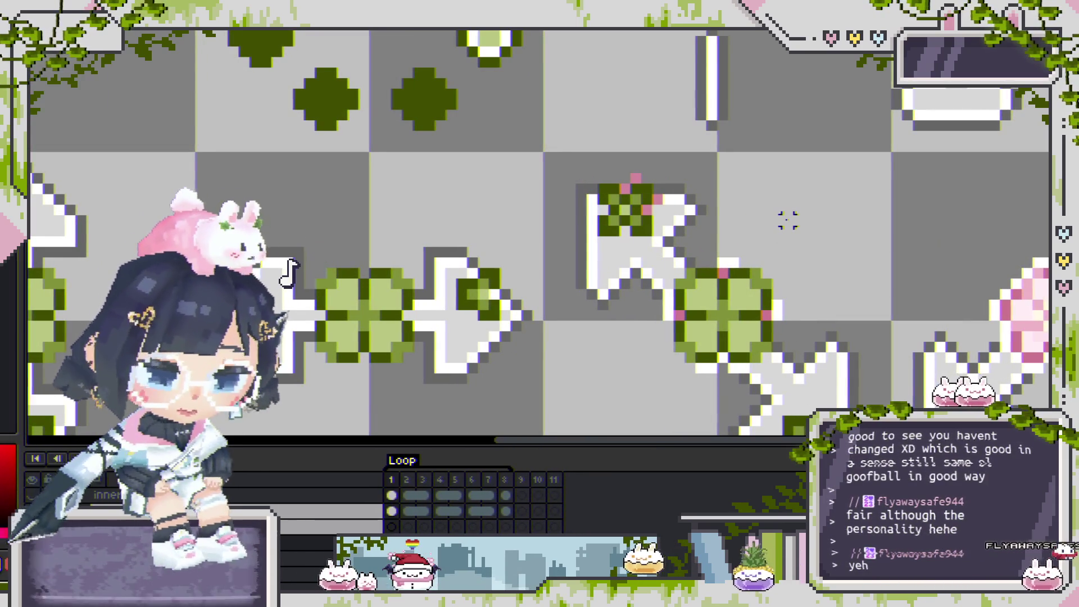
pyautogui.scroll(1, 706, 180)
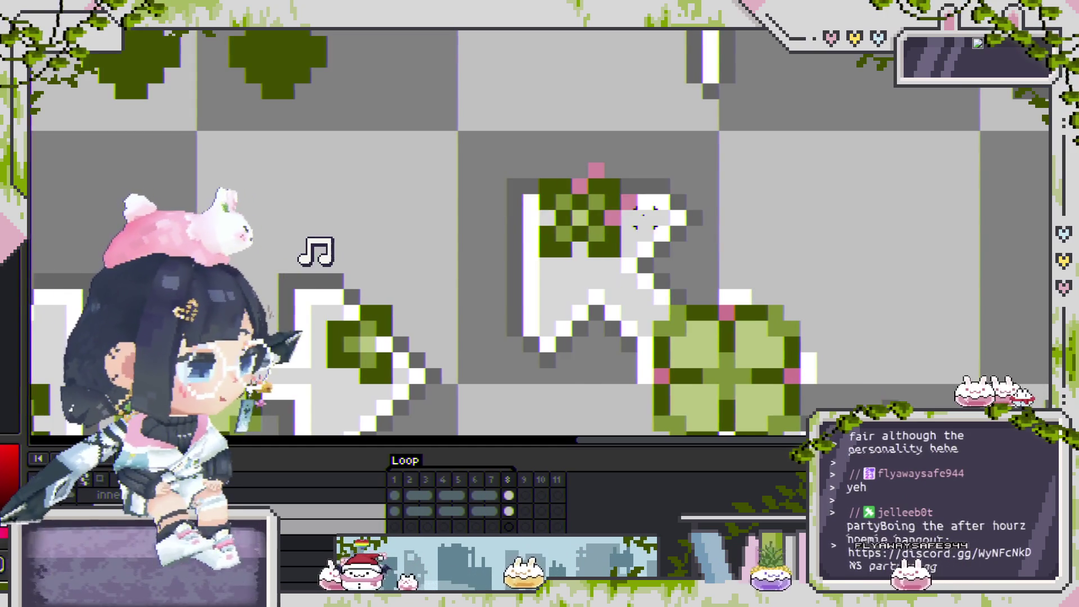
pyautogui.scroll(-1, 758, 224)
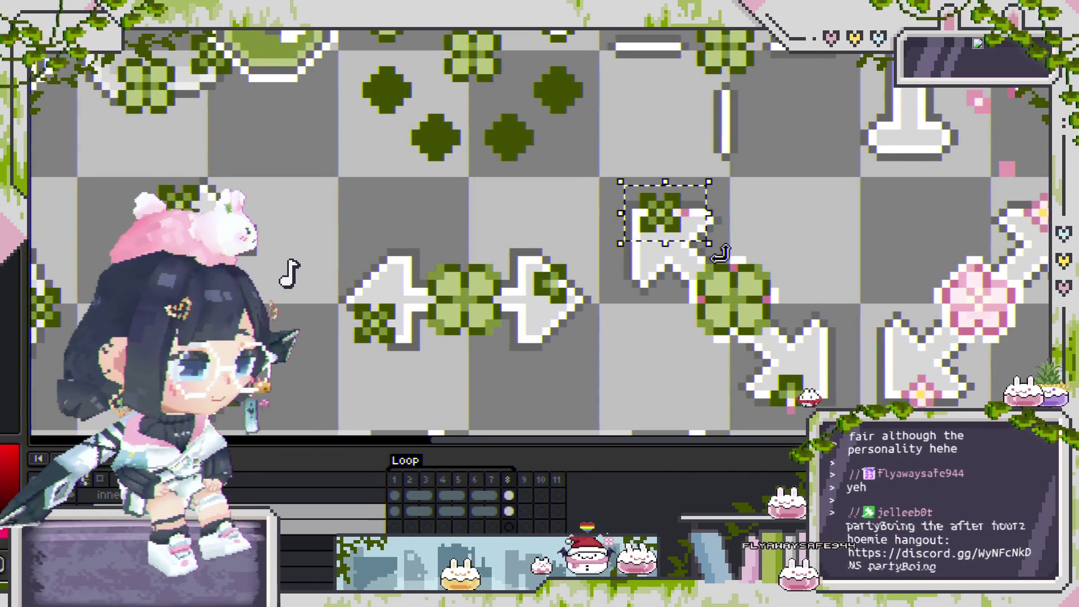
pyautogui.scroll(2, 730, 236)
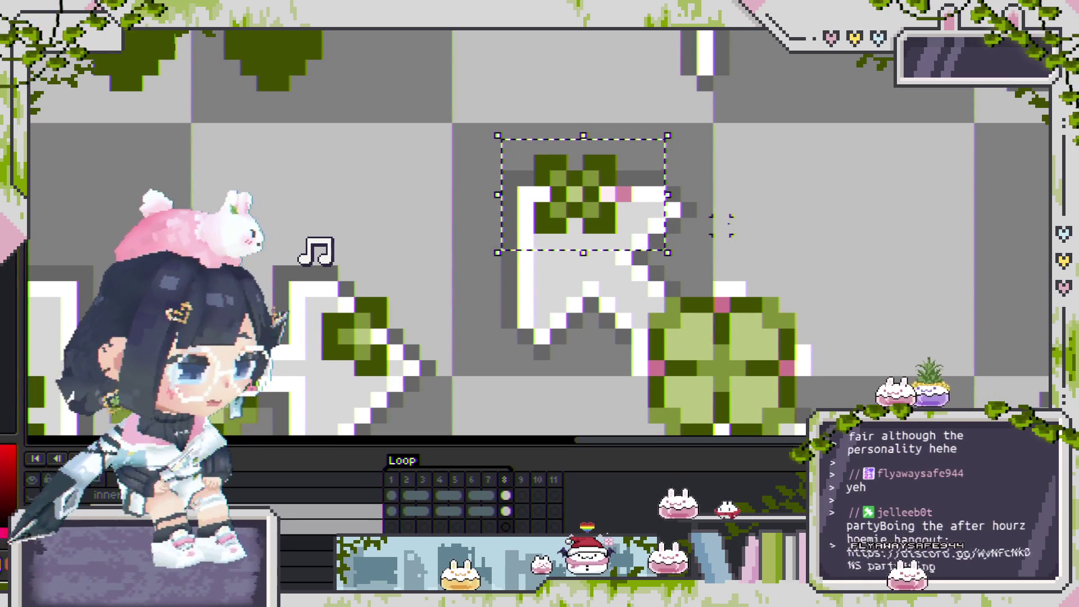
pyautogui.scroll(1, 637, 186)
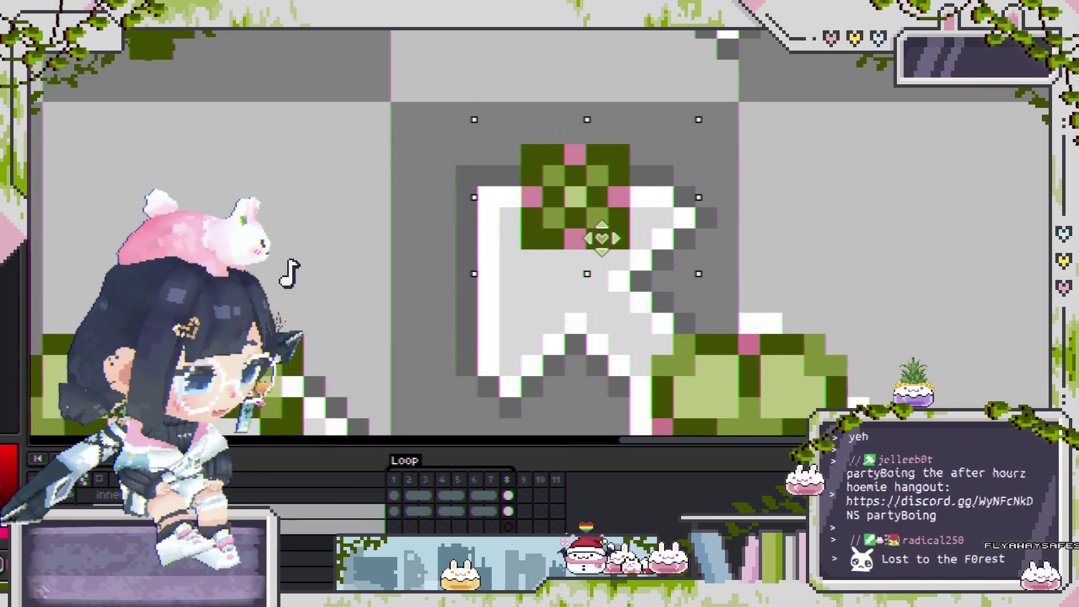
pyautogui.scroll(-1, 586, 243)
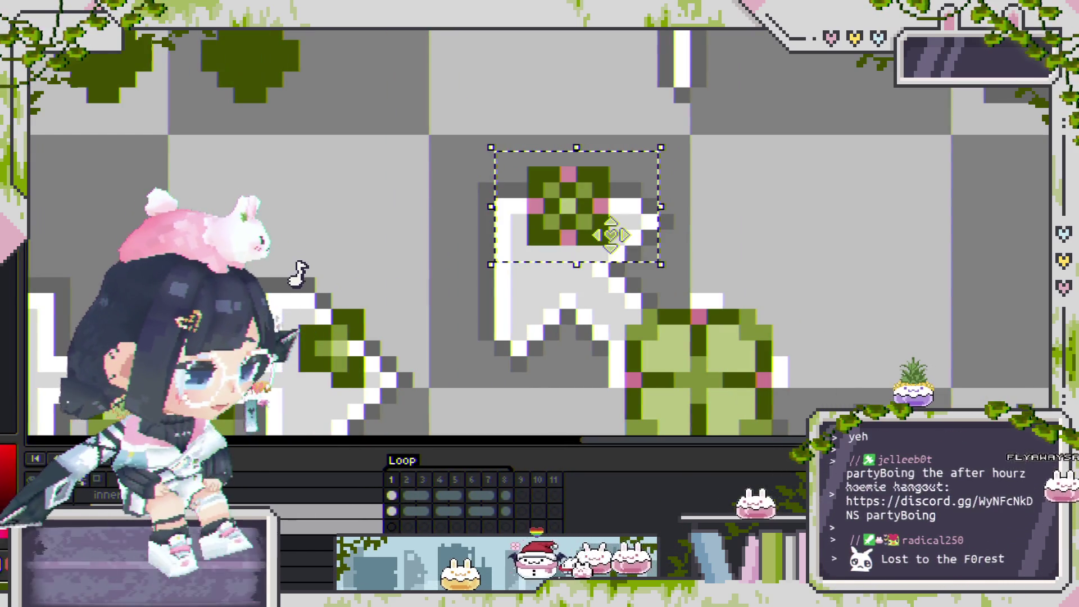
# Play the animation and zoom out to preview the moved clover.
pyautogui.press('Return')
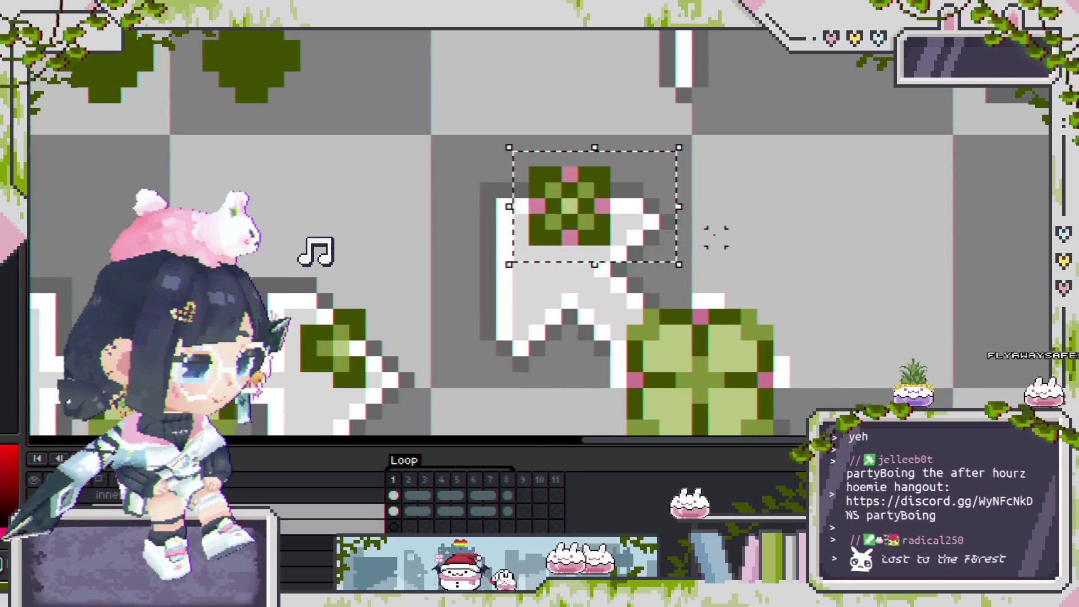
pyautogui.scroll(-1, 768, 256)
pyautogui.scroll(-2, 770, 264)
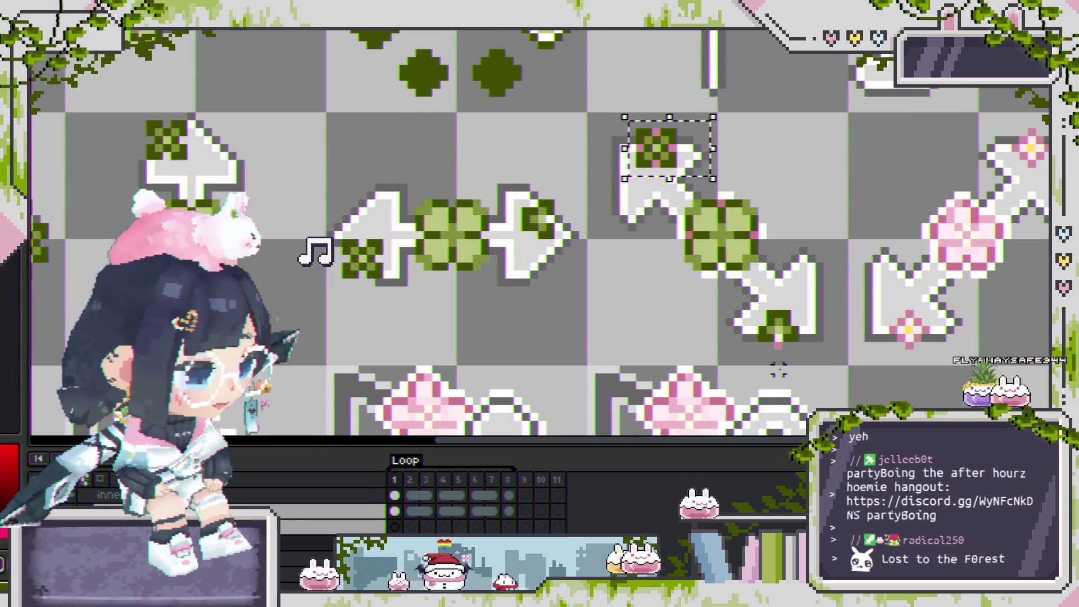
# Duplicate the current layer with Ctrl+J and pan down over the arrow's clover.
pyautogui.scroll(3, 776, 290)
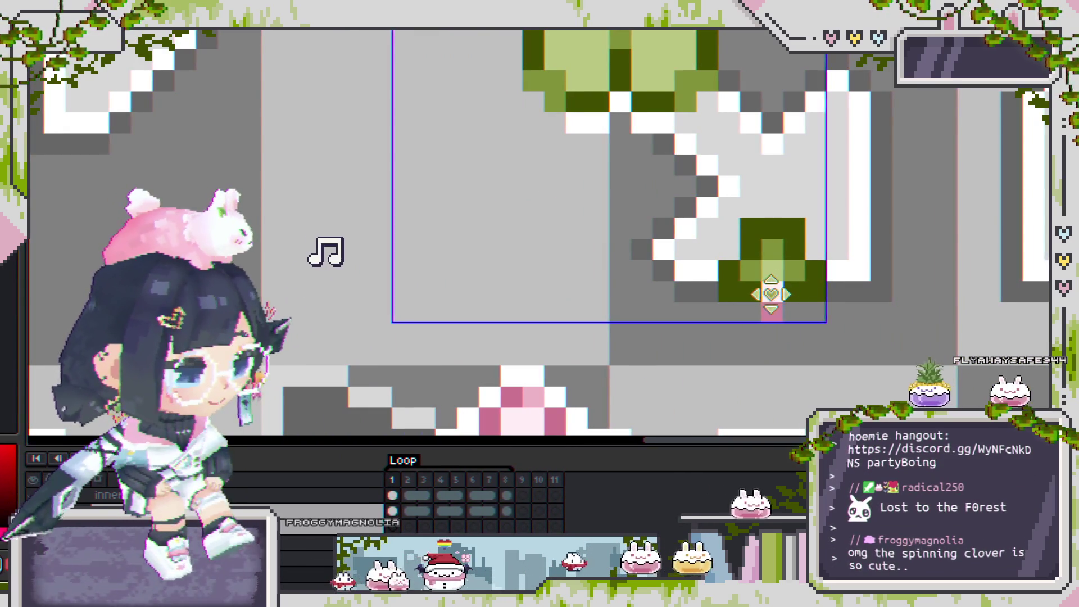
pyautogui.hotkey('ctrl', 'j')
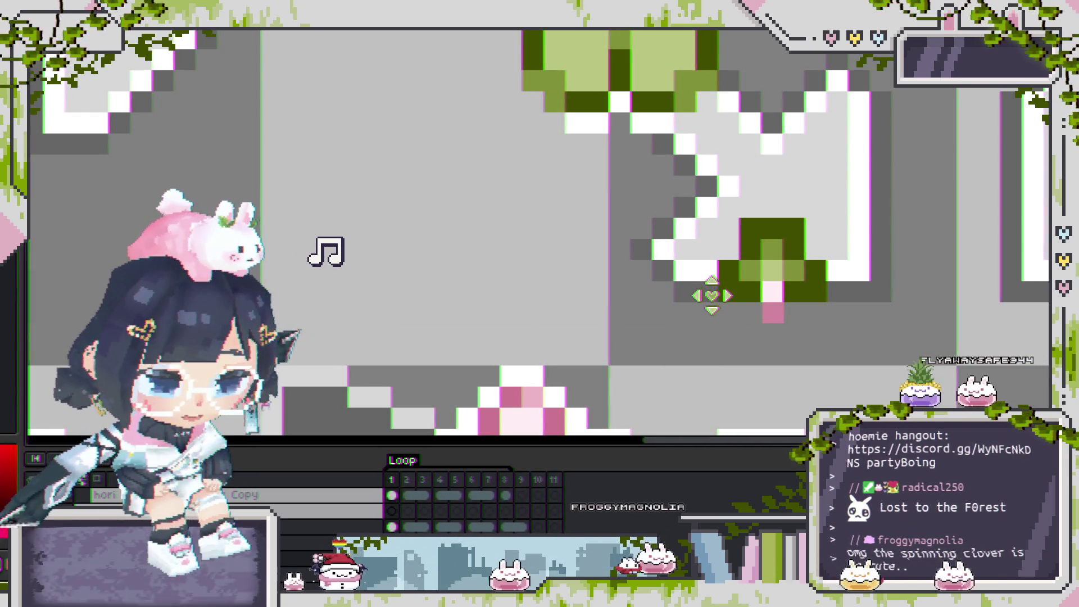
pyautogui.moveTo(771, 301); pyautogui.dragTo(771, 330)
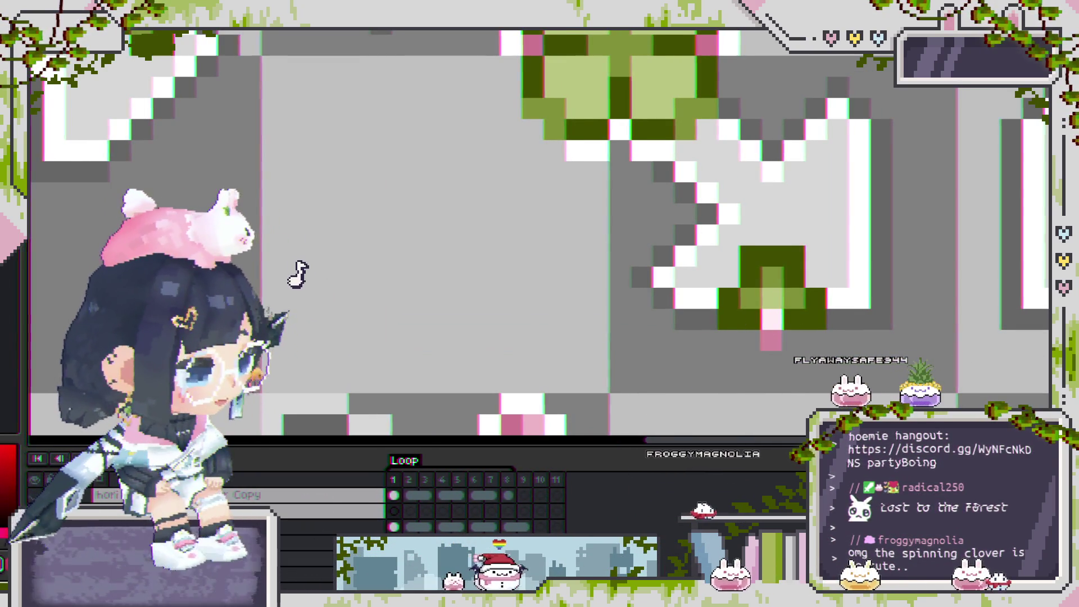
# Zoom out to view the diagonal resize cursor's clovers at both arrowhead tips.
pyautogui.scroll(-2, 544, 281)
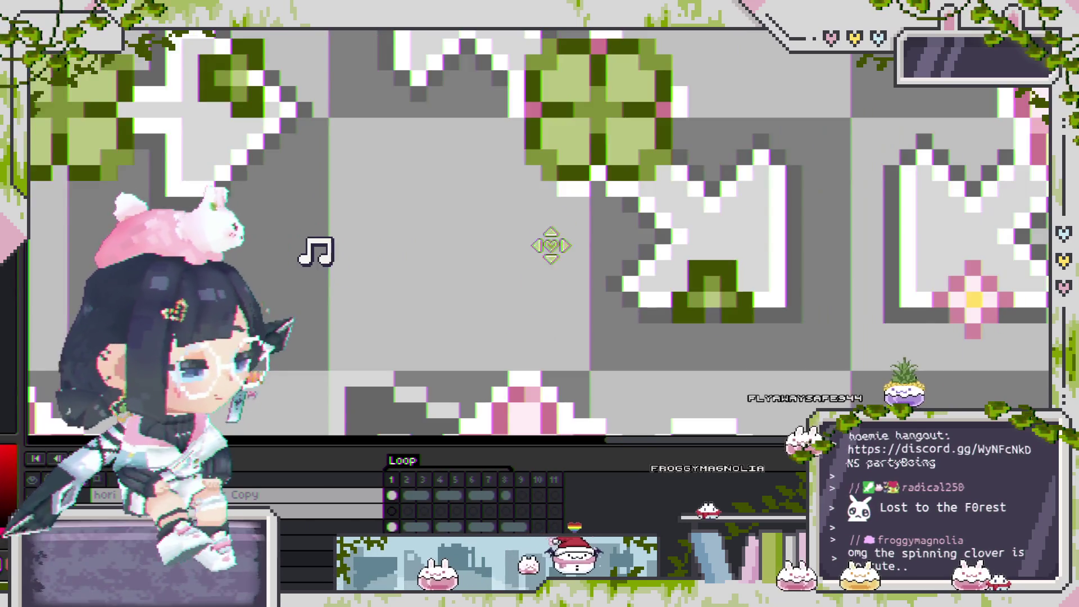
pyautogui.scroll(1, 584, 266)
pyautogui.scroll(1, 584, 266)
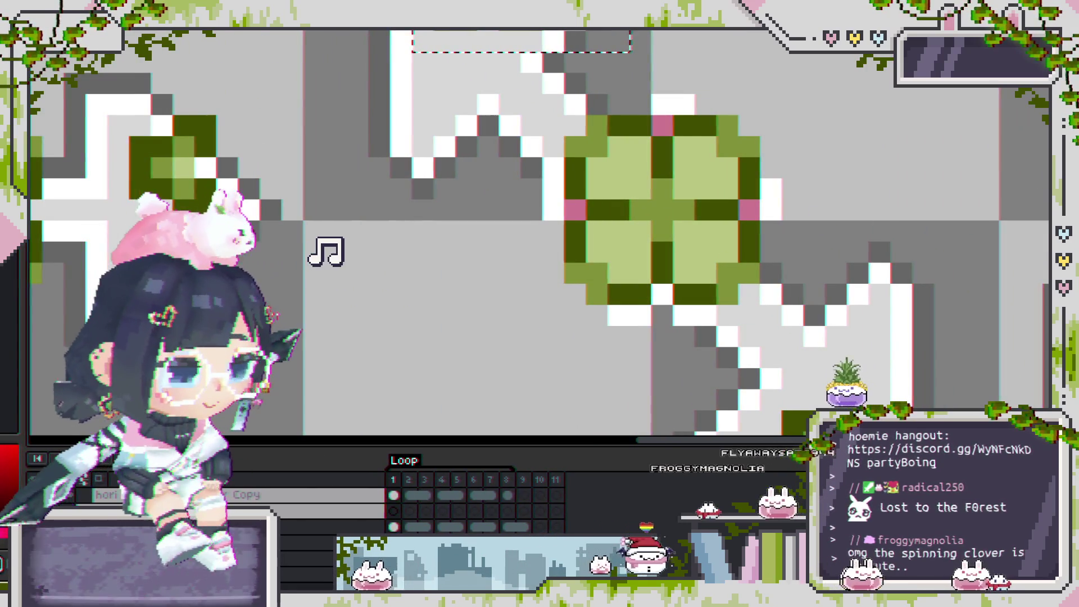
pyautogui.scroll(-3, 522, 330)
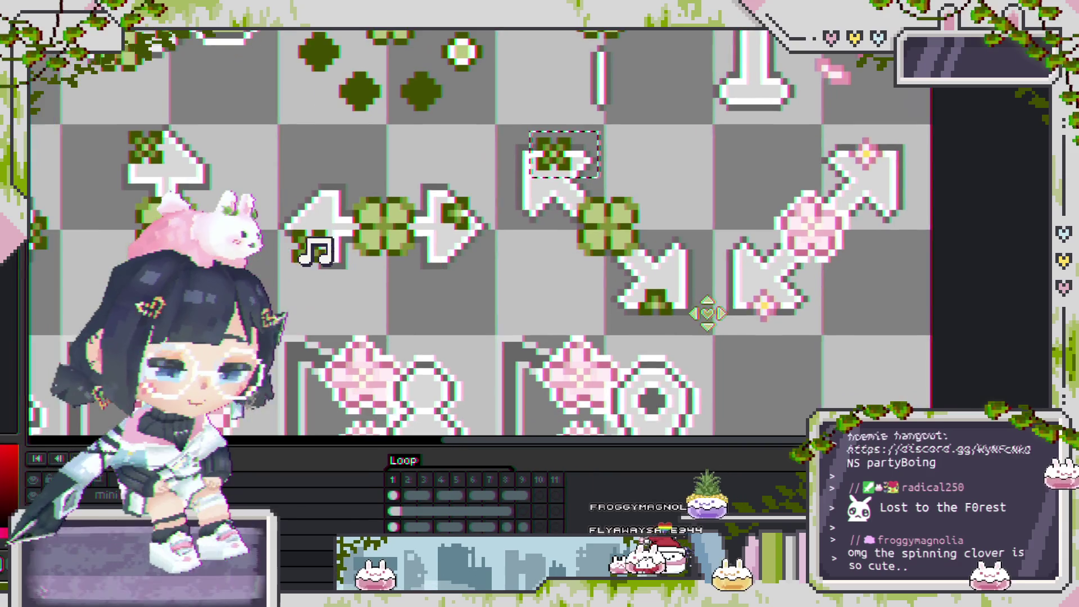
pyautogui.scroll(-1, 692, 337)
pyautogui.scroll(2, 560, 187)
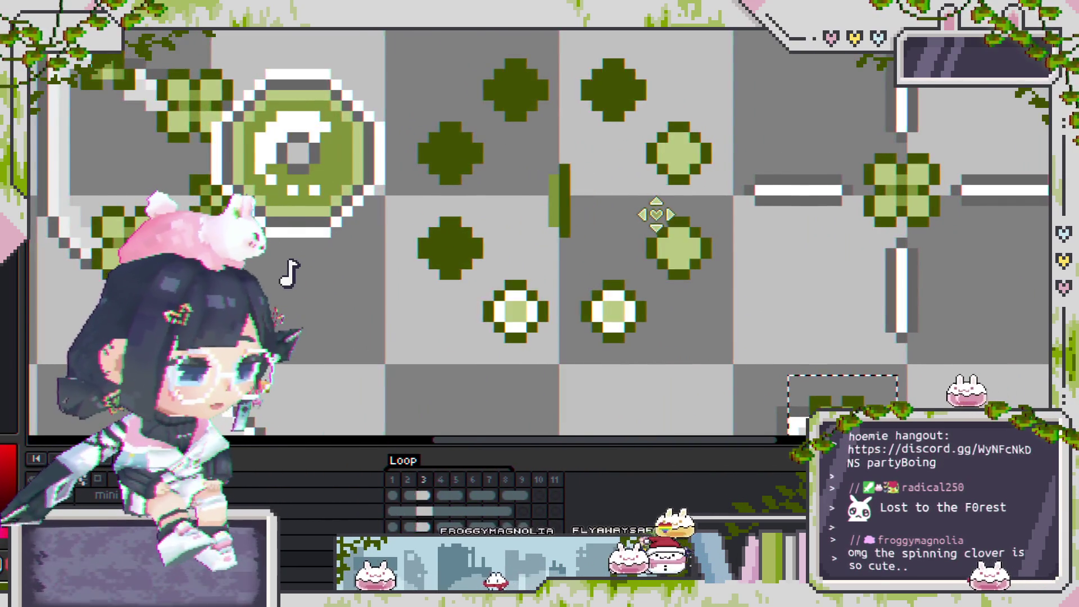
pyautogui.scroll(-1, 654, 214)
pyautogui.scroll(-1, 654, 214)
pyautogui.scroll(-1, 724, 274)
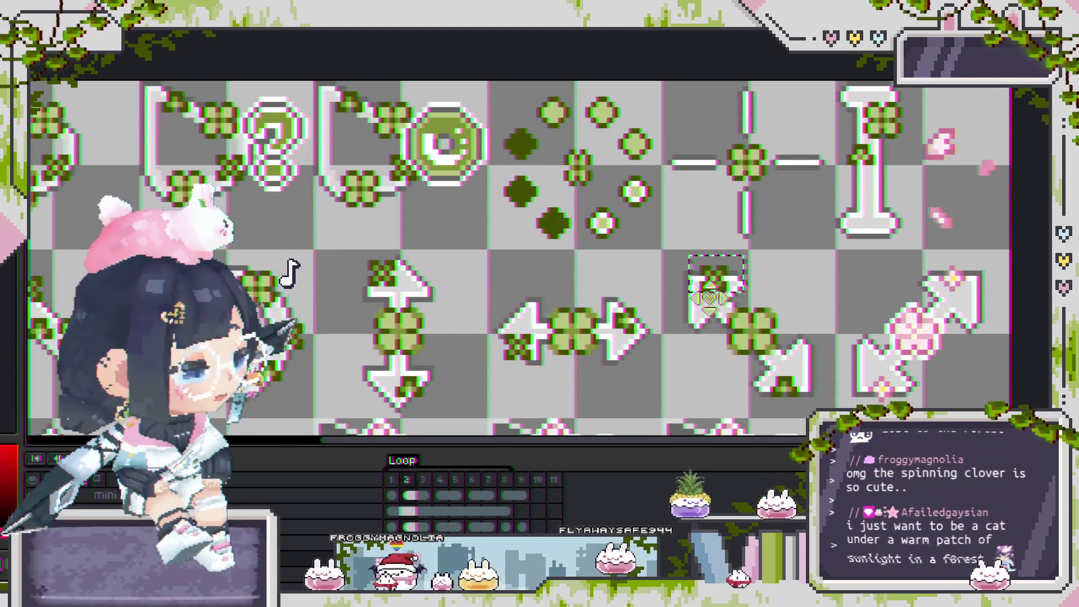
pyautogui.scroll(-2, 674, 236)
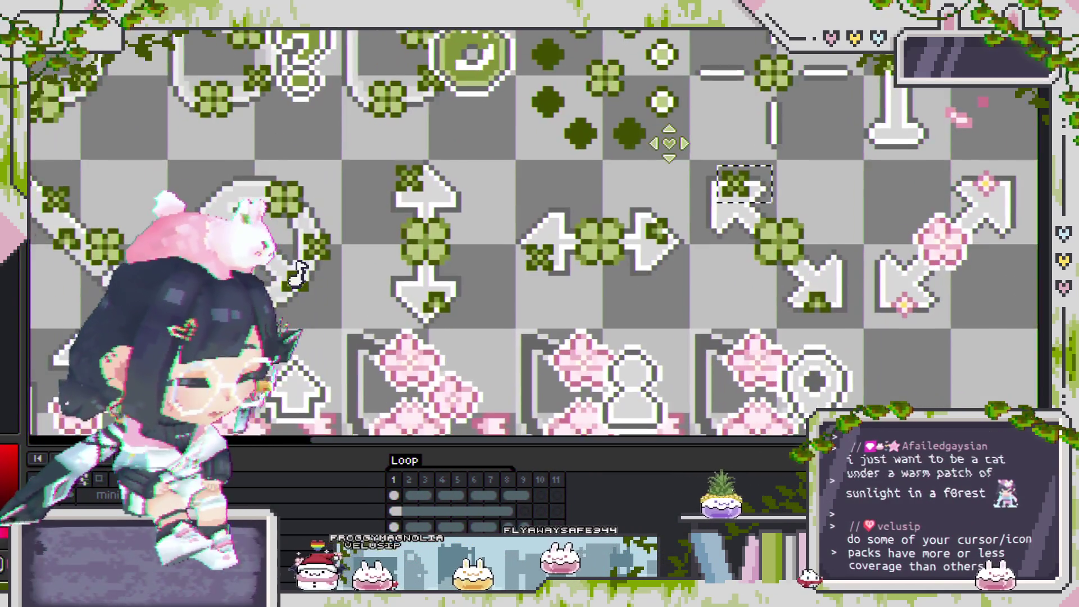
pyautogui.scroll(-3, 663, 175)
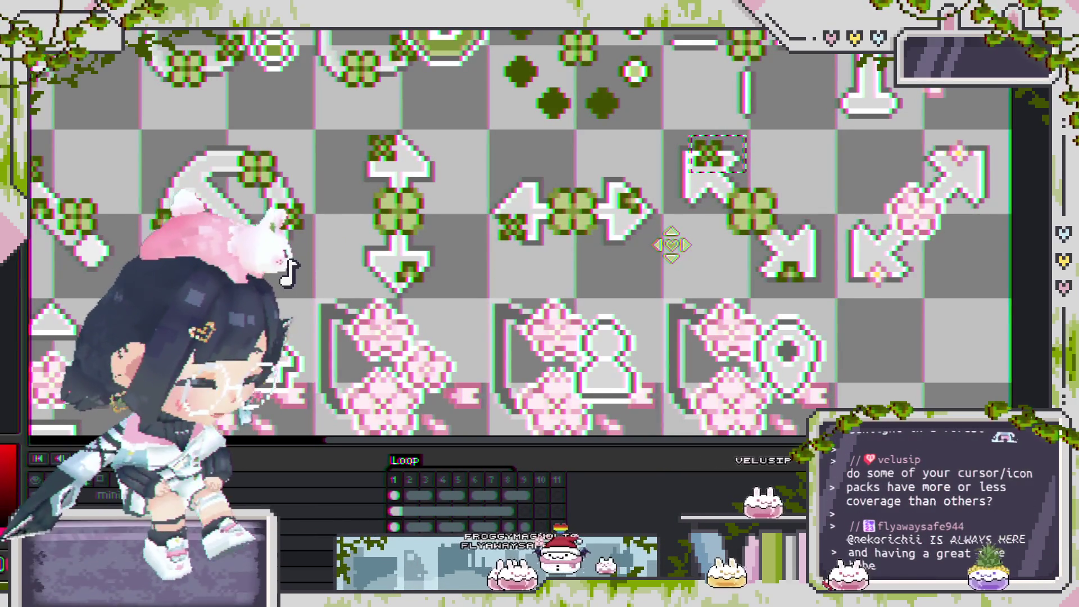
pyautogui.press('Return')
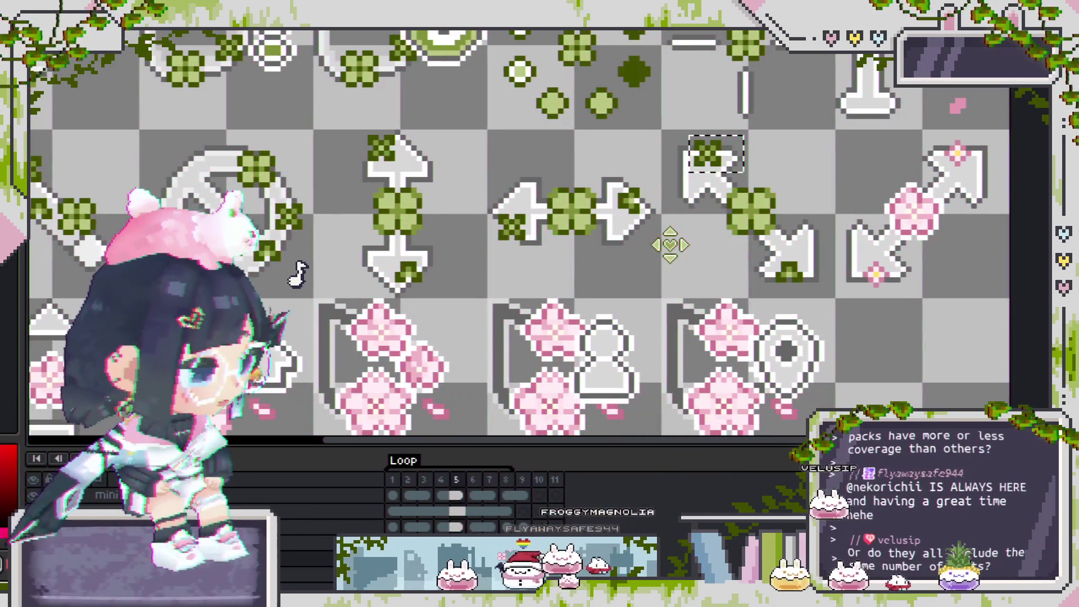
pyautogui.scroll(2, 320, 251)
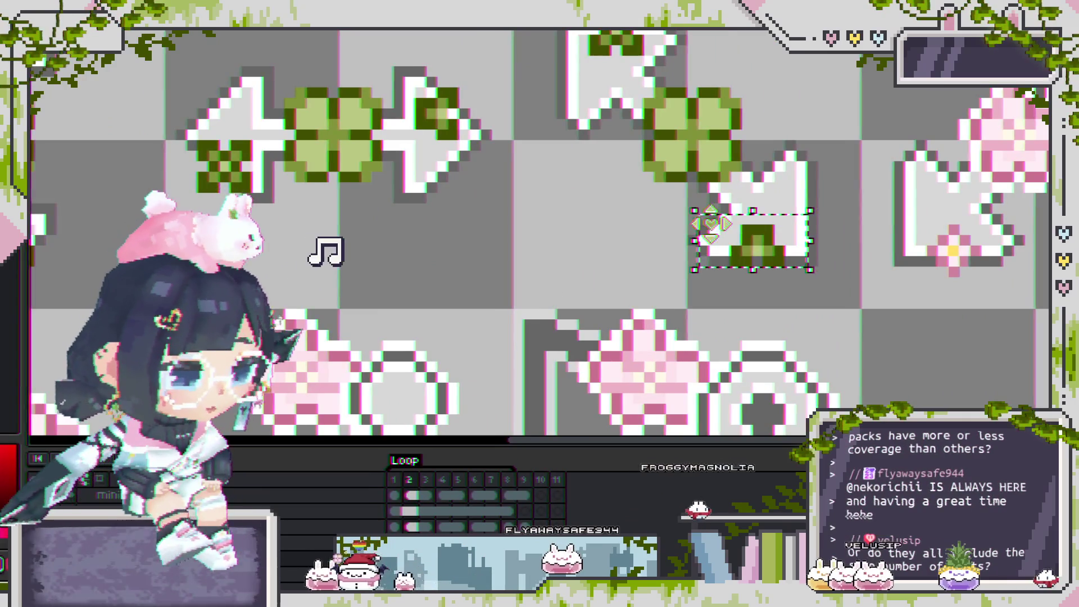
pyautogui.scroll(2, 289, 274)
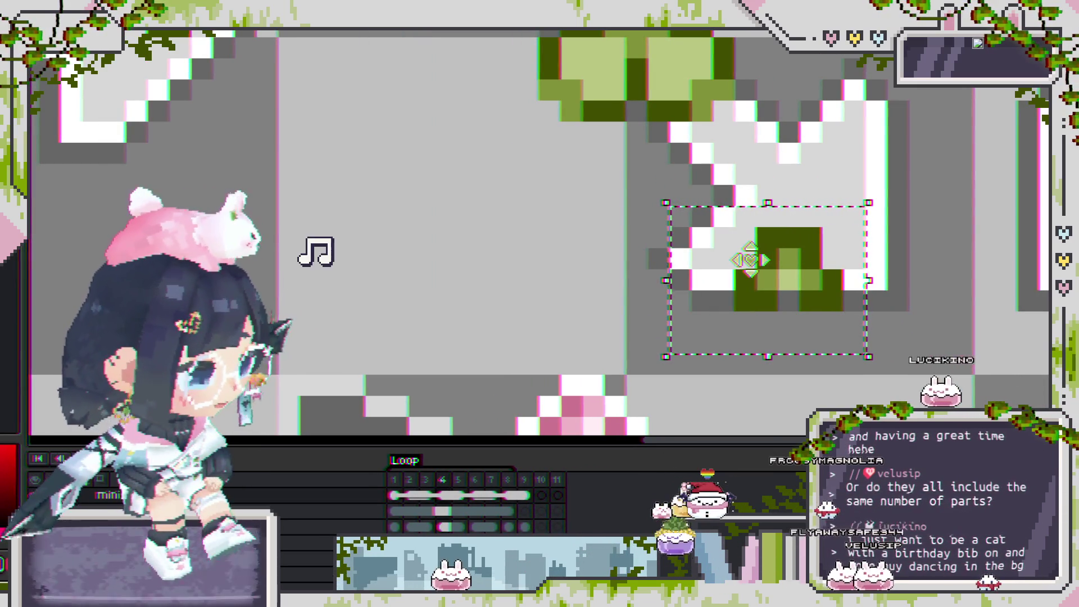
pyautogui.scroll(-2, 725, 259)
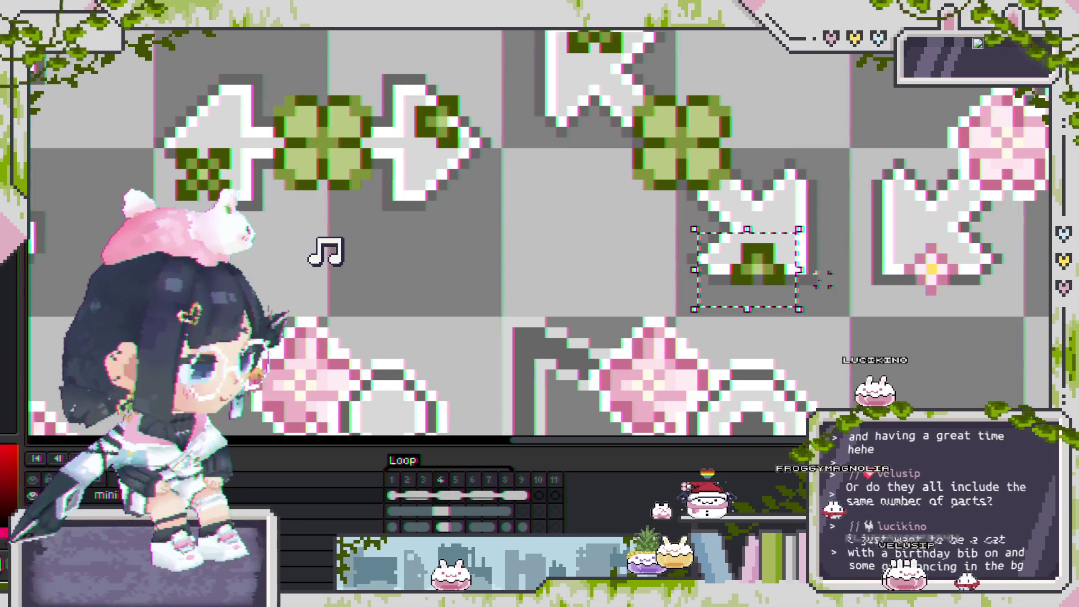
pyautogui.scroll(1, 809, 253)
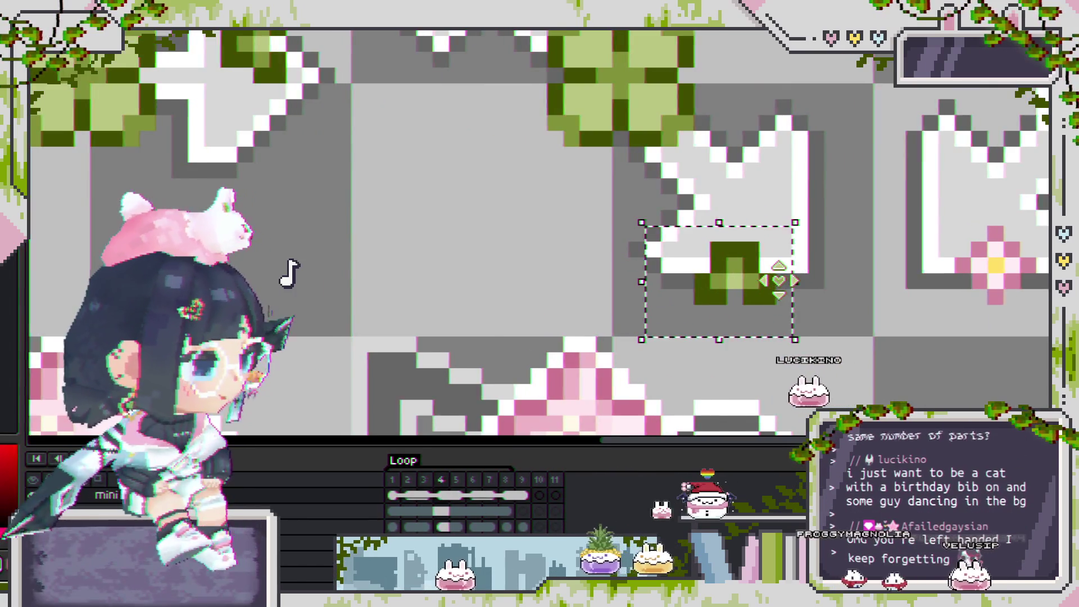
pyautogui.scroll(-2, 778, 280)
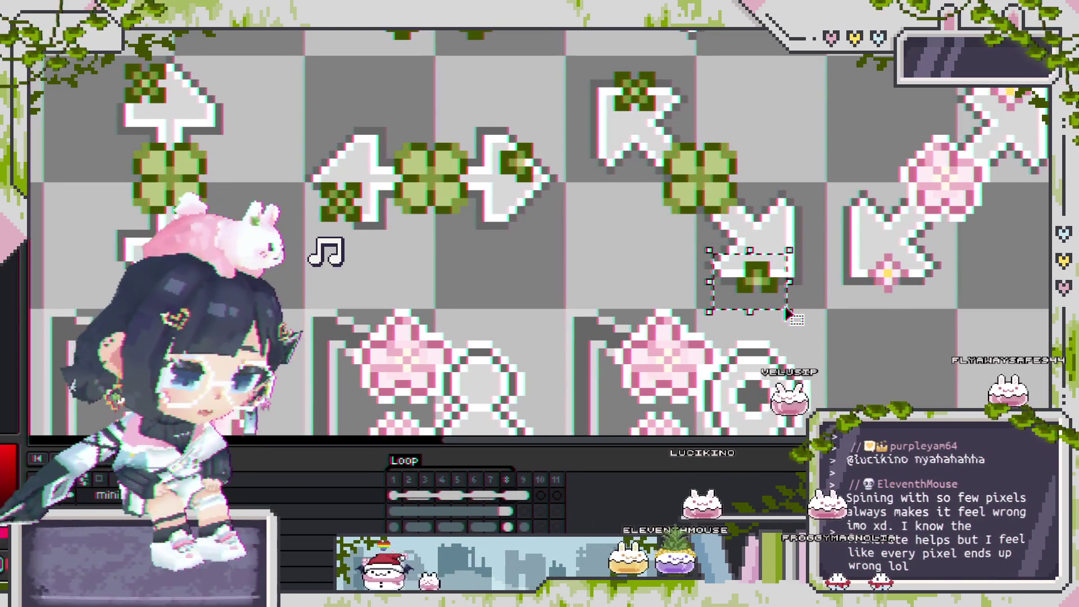
pyautogui.scroll(-2, 302, 276)
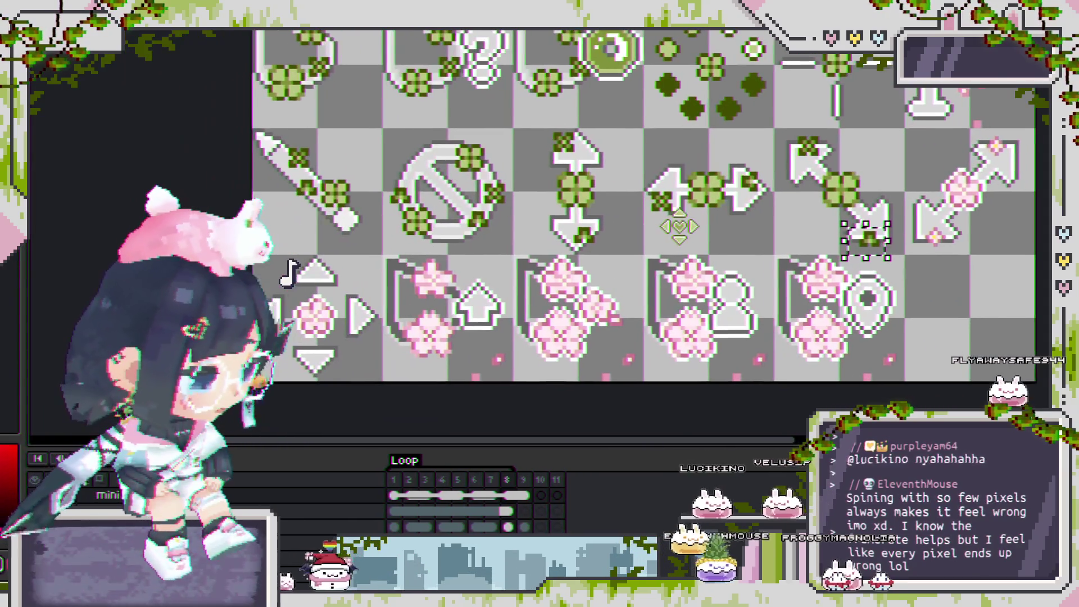
pyautogui.hscroll(5, 557, 225)
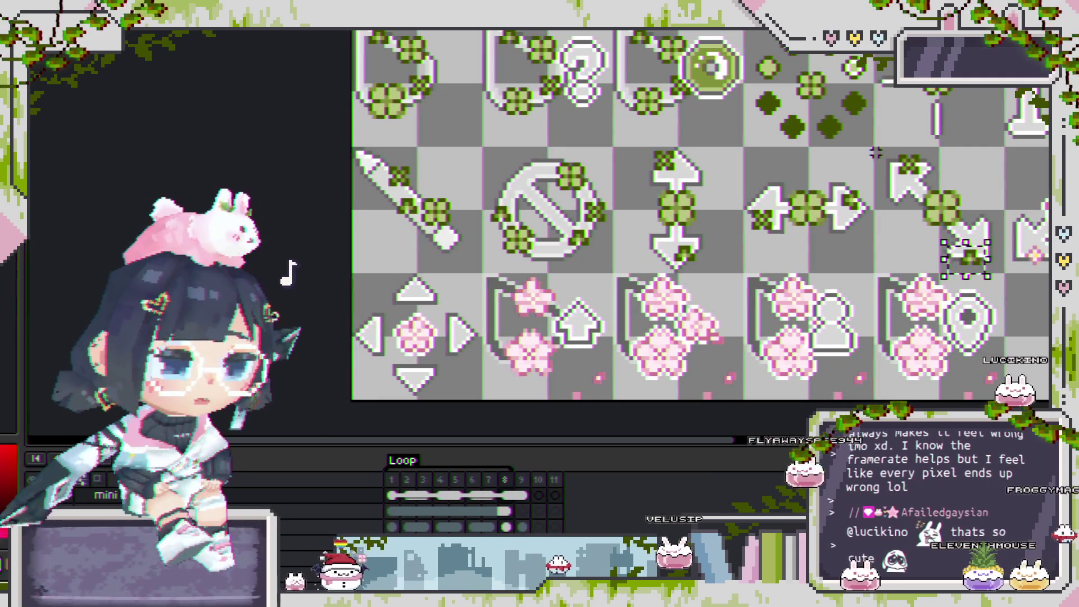
pyautogui.moveTo(694, 202); pyautogui.dragTo(605, 209)
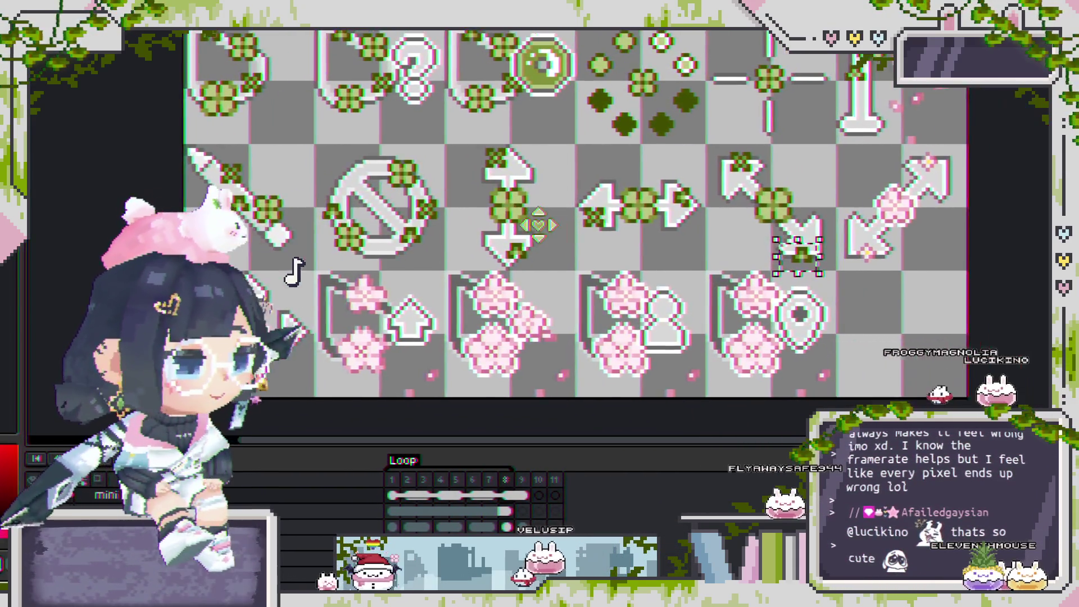
pyautogui.moveTo(594, 217); pyautogui.dragTo(600, 233)
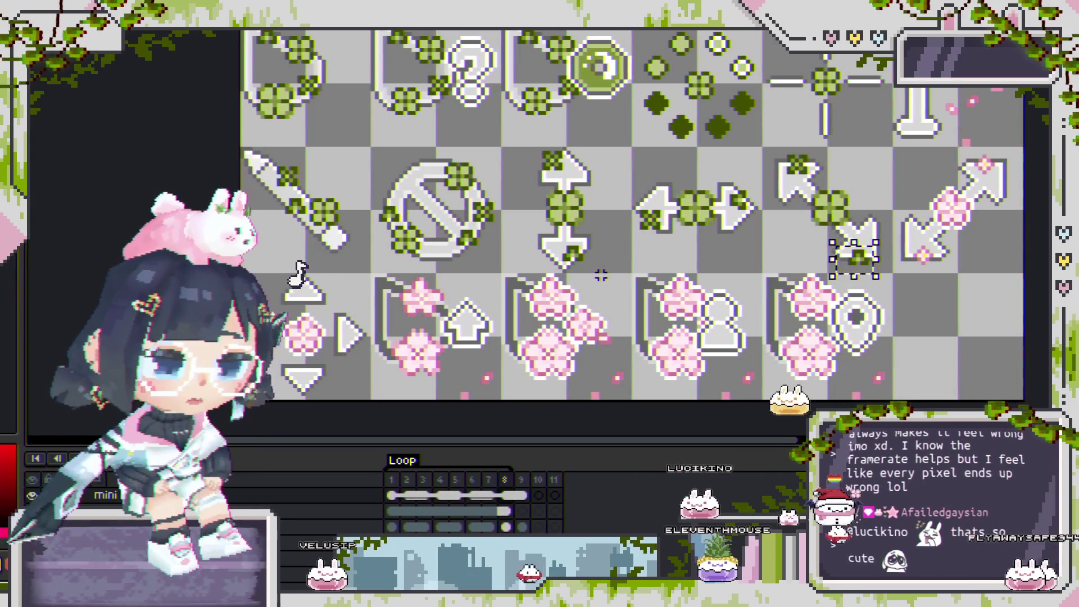
# Play the animation, zoom in, and select then deselect the diagonal arrow with its clovers.
pyautogui.press('Return')
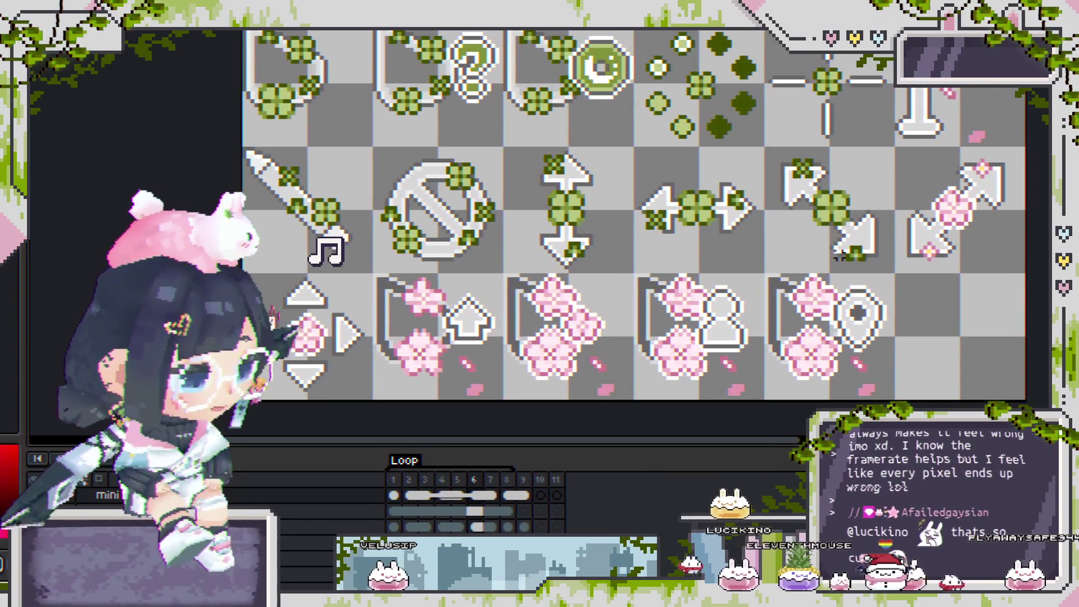
pyautogui.moveTo(837, 256); pyautogui.dragTo(801, 275)
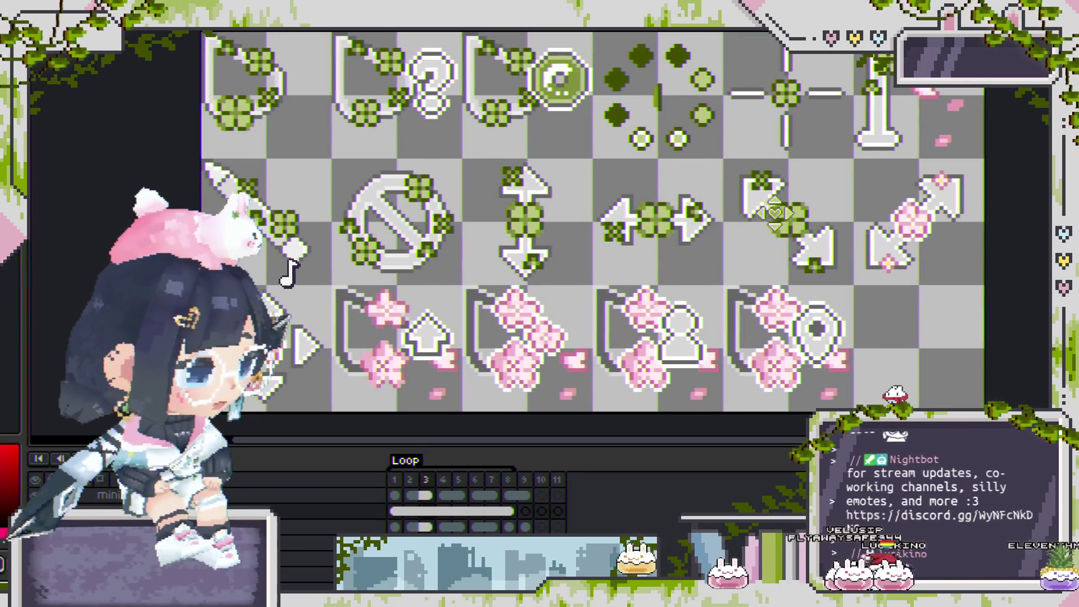
pyautogui.press('+')
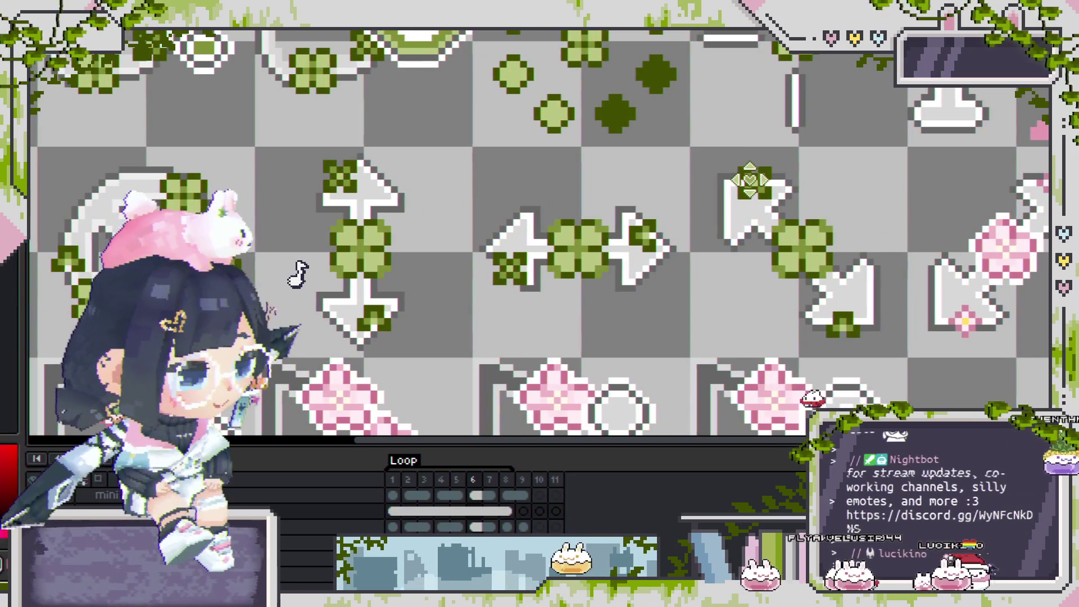
pyautogui.moveTo(750, 179); pyautogui.dragTo(841, 318)
pyautogui.click(805, 333)
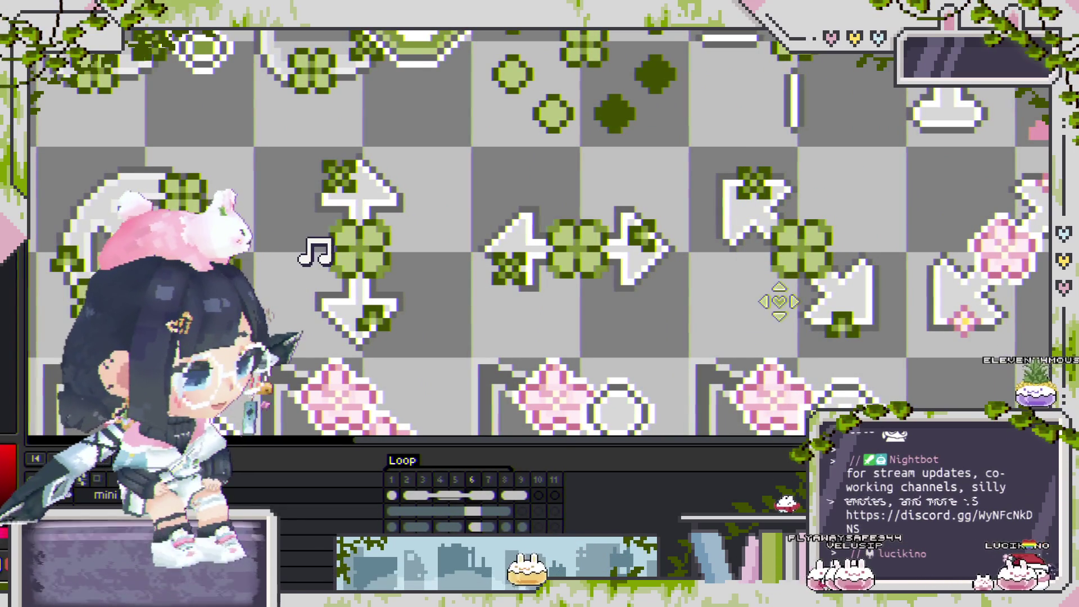
pyautogui.scroll(-1, 450, 506)
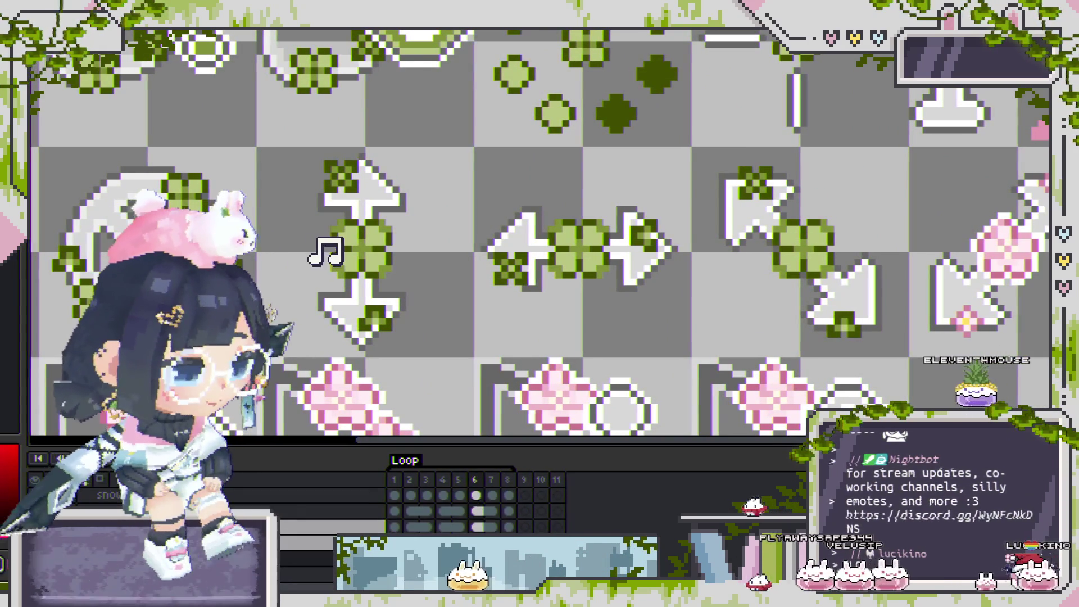
pyautogui.scroll(-2, 302, 275)
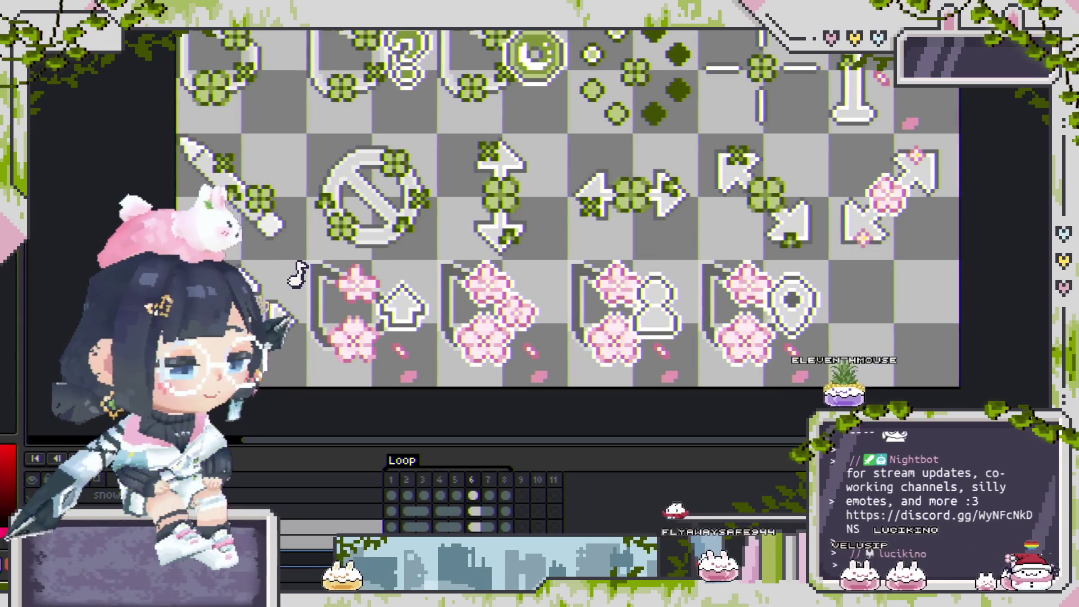
# Step through the layer stack to the diag Copy Copy Copy layer.
pyautogui.hotkey('alt', 'Down')
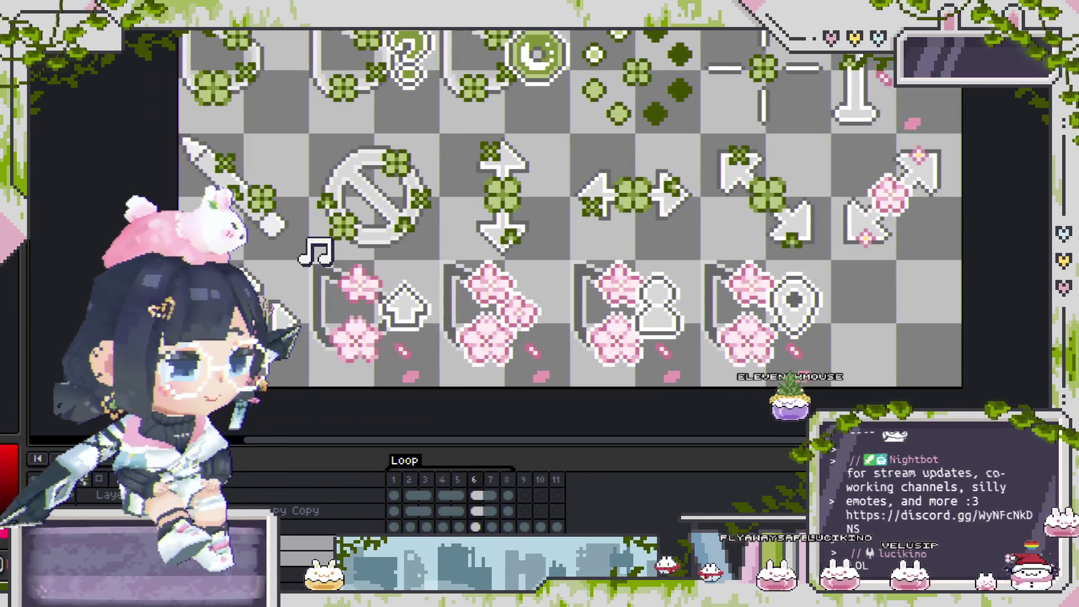
pyautogui.hotkey('alt', 'Up')
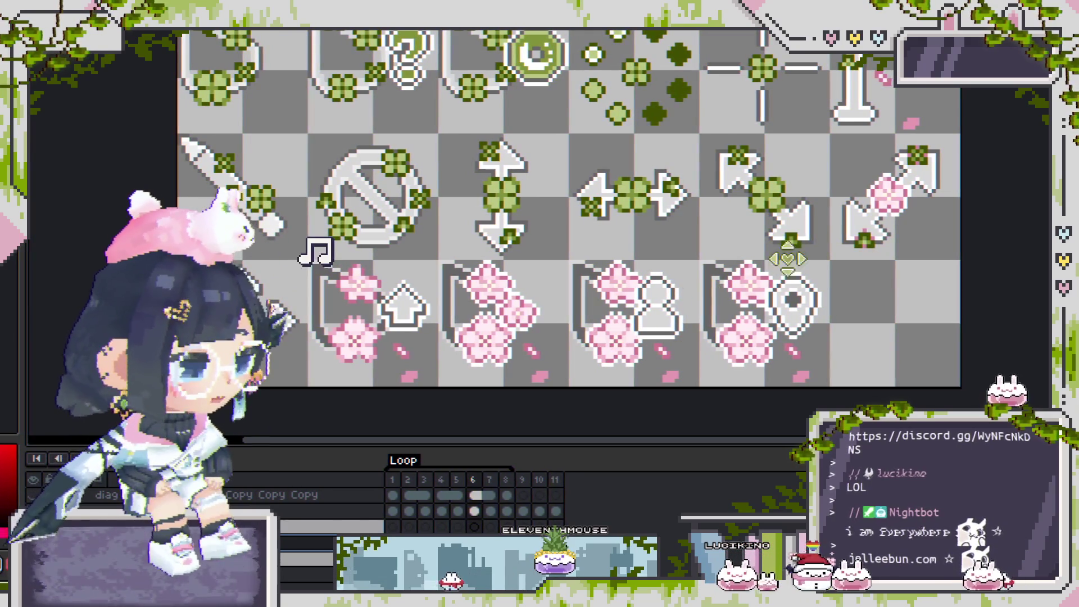
pyautogui.scroll(1, 942, 212)
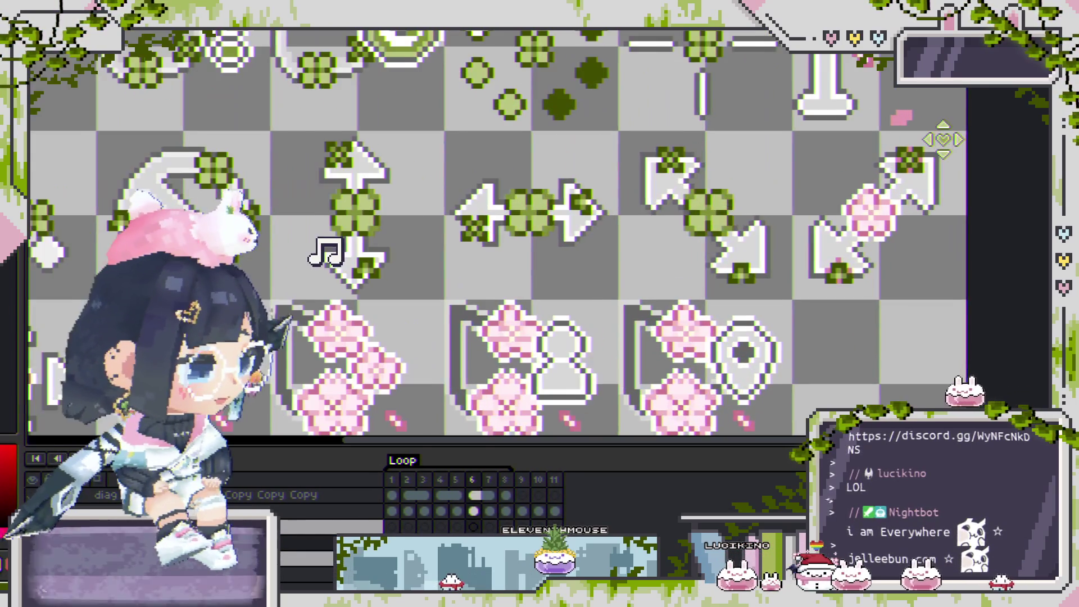
# Zoom in on the diagonal resize arrow and auto-select the mini layer by clicking it.
pyautogui.scroll(2, 942, 212)
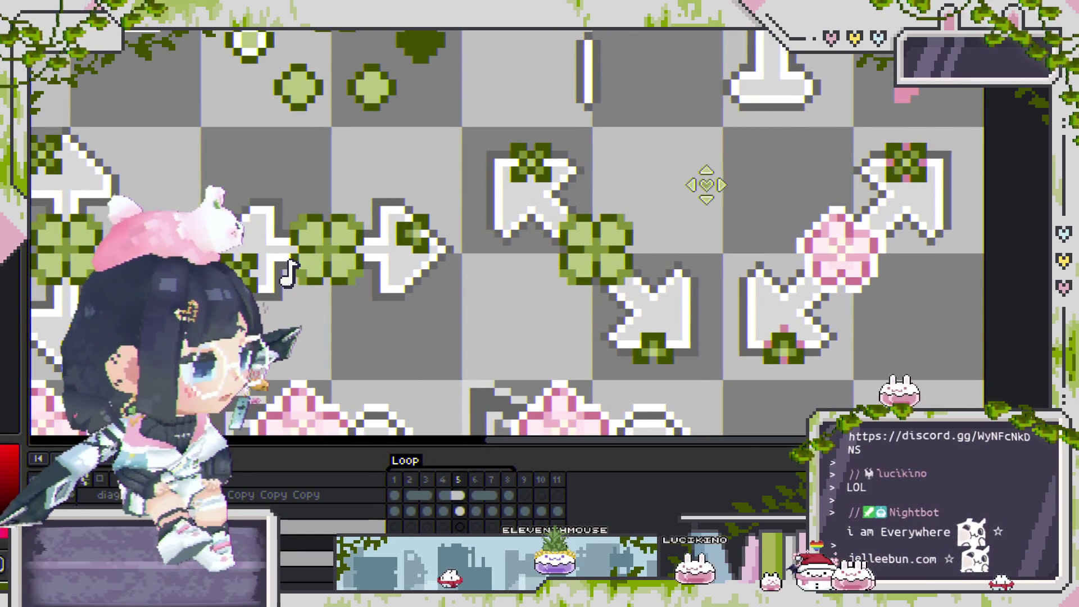
pyautogui.scroll(-2, 809, 337)
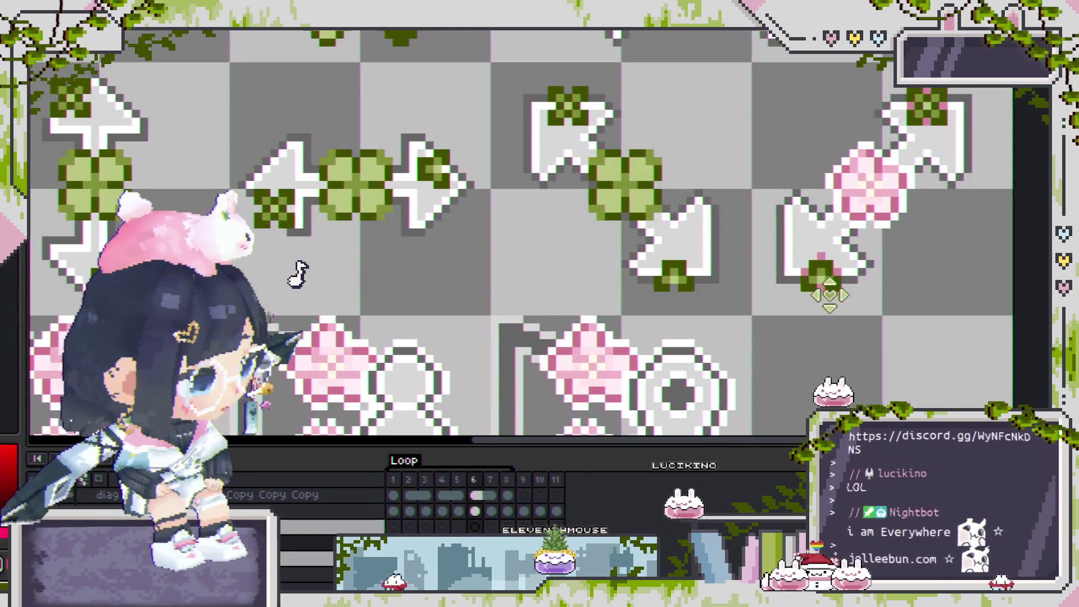
pyautogui.scroll(3, 821, 264)
pyautogui.scroll(-3, 753, 233)
pyautogui.scroll(-1, 750, 233)
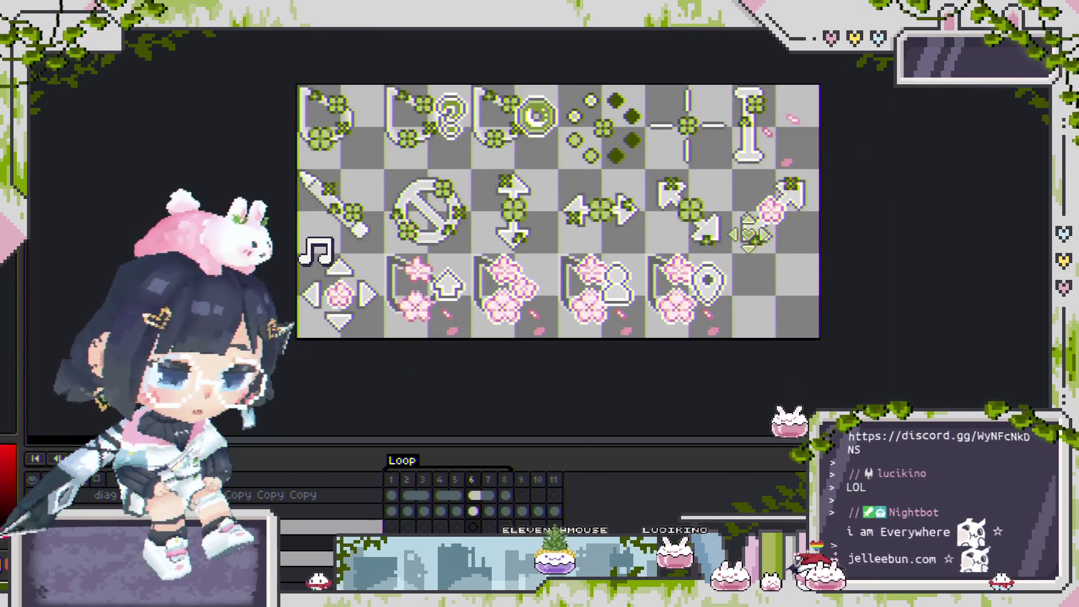
pyautogui.scroll(3, 749, 234)
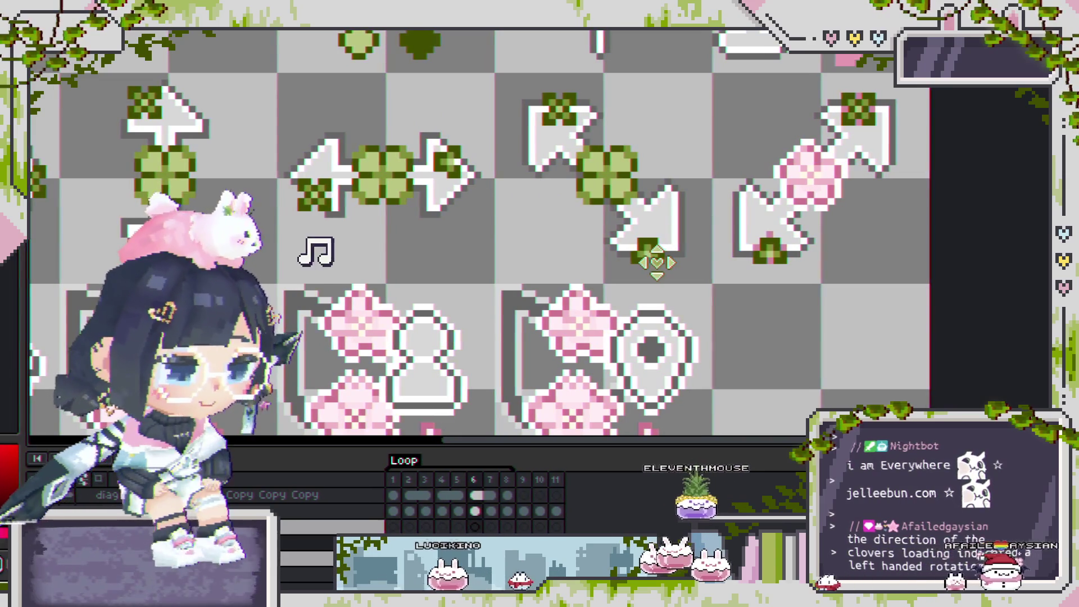
pyautogui.scroll(2, 783, 271)
pyautogui.scroll(1, 747, 253)
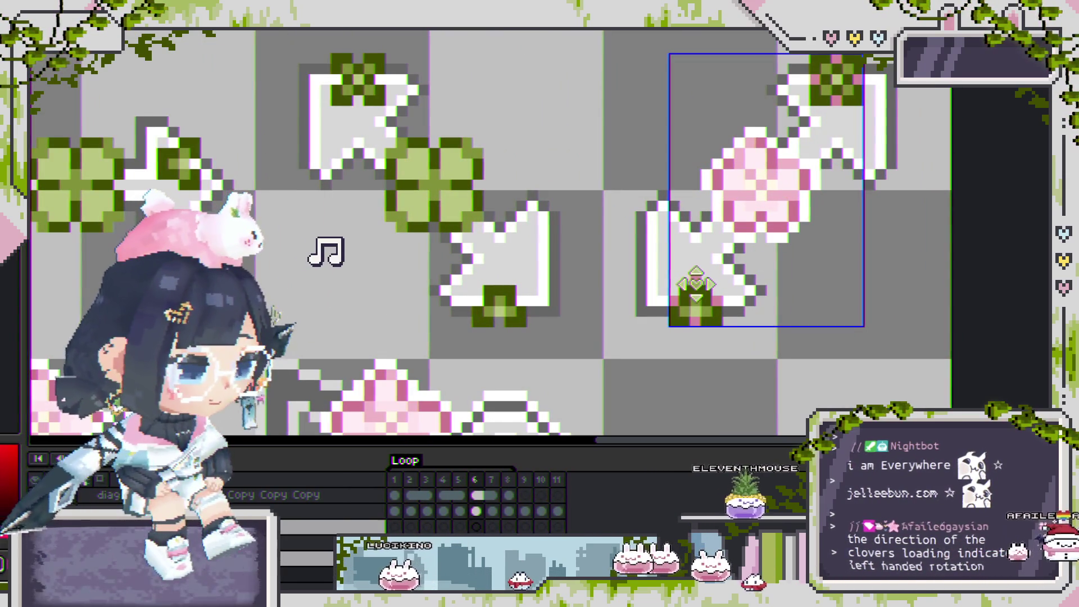
pyautogui.click(695, 280)
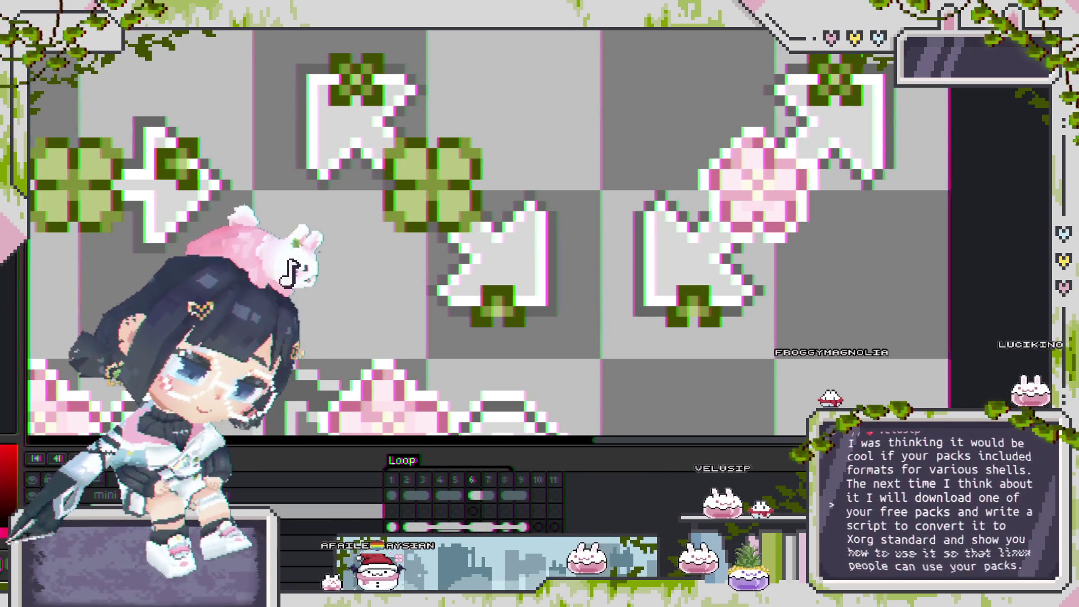
pyautogui.scroll(-3, 481, 243)
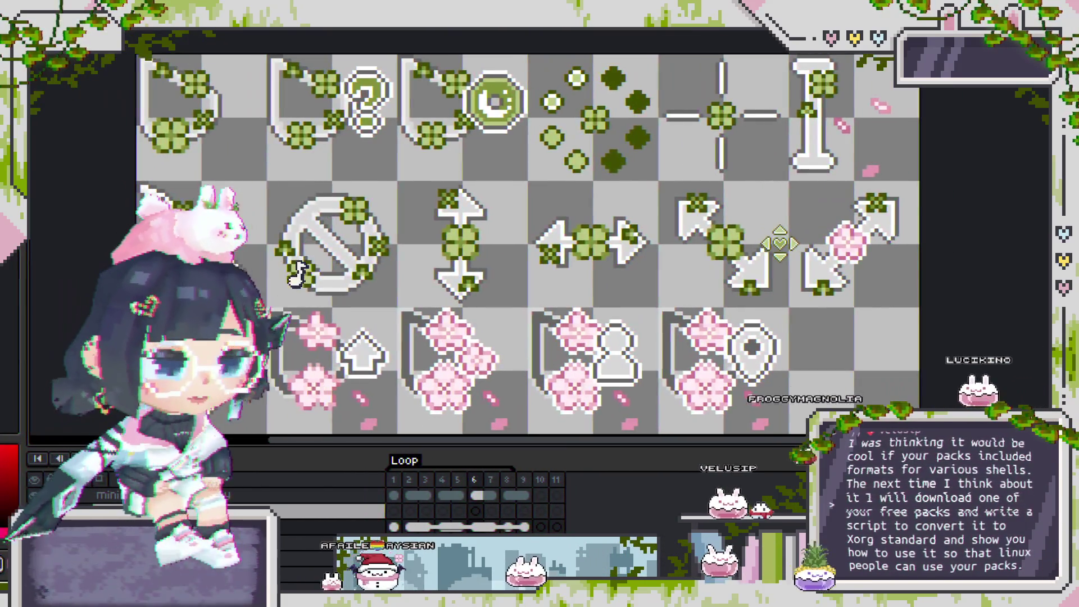
pyautogui.scroll(1, 611, 245)
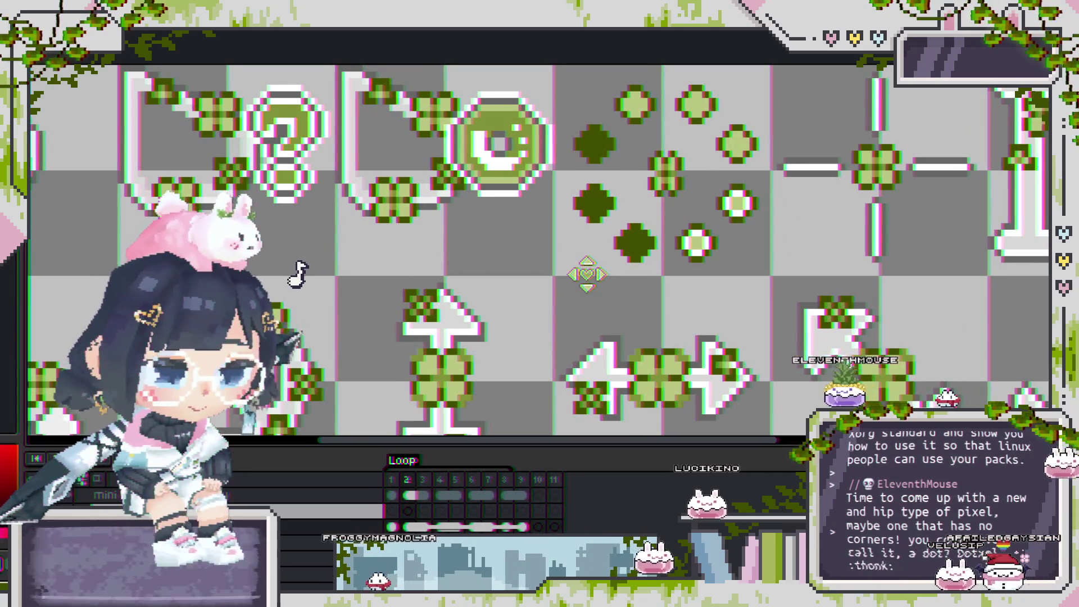
pyautogui.moveTo(607, 258); pyautogui.dragTo(642, 233)
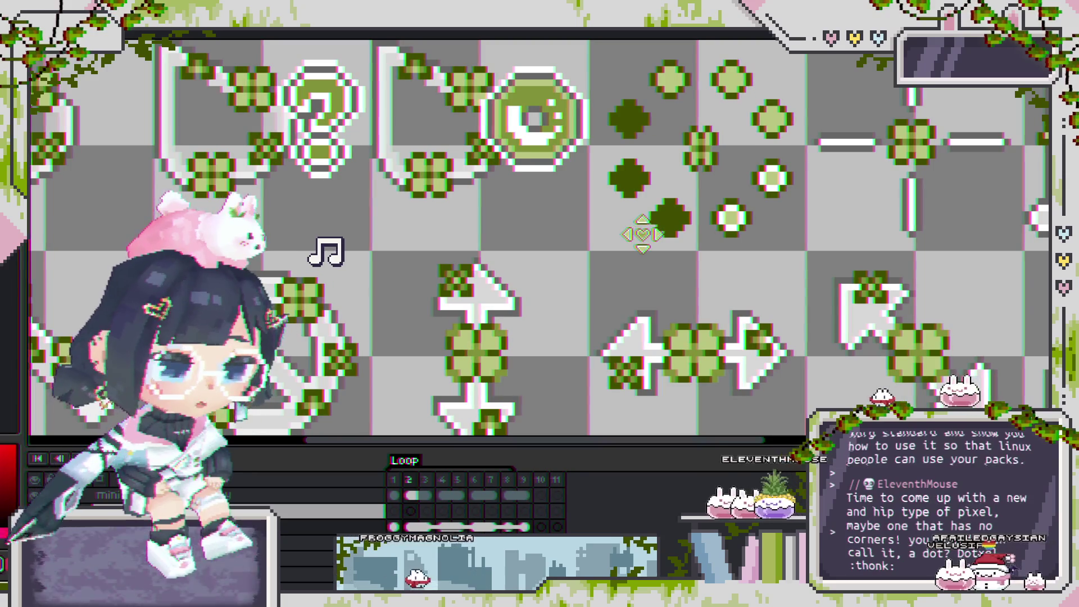
pyautogui.moveTo(642, 234); pyautogui.dragTo(640, 233)
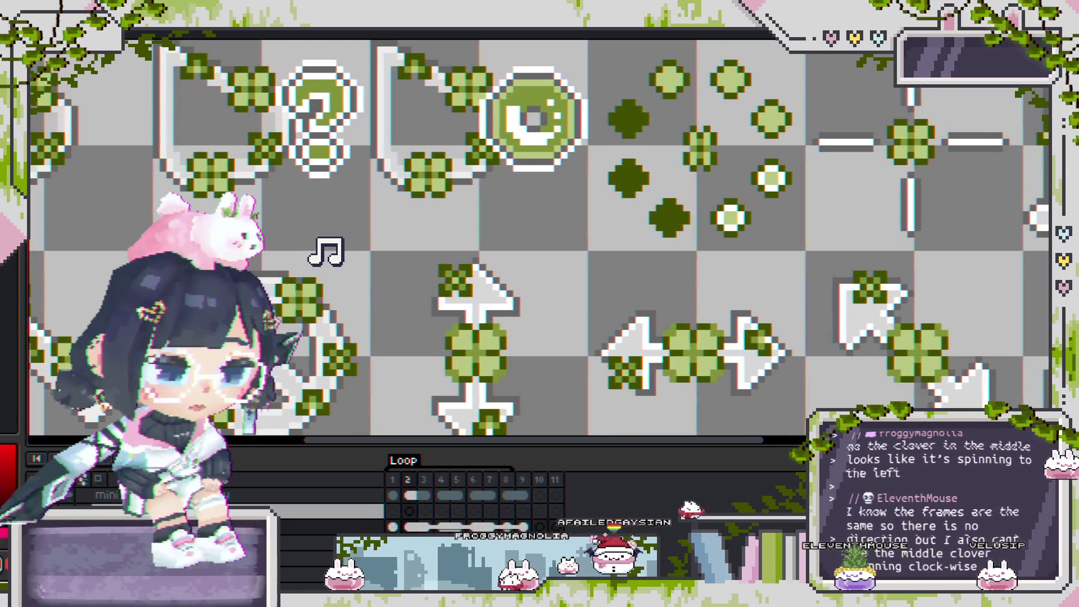
pyautogui.scroll(3, 742, 88)
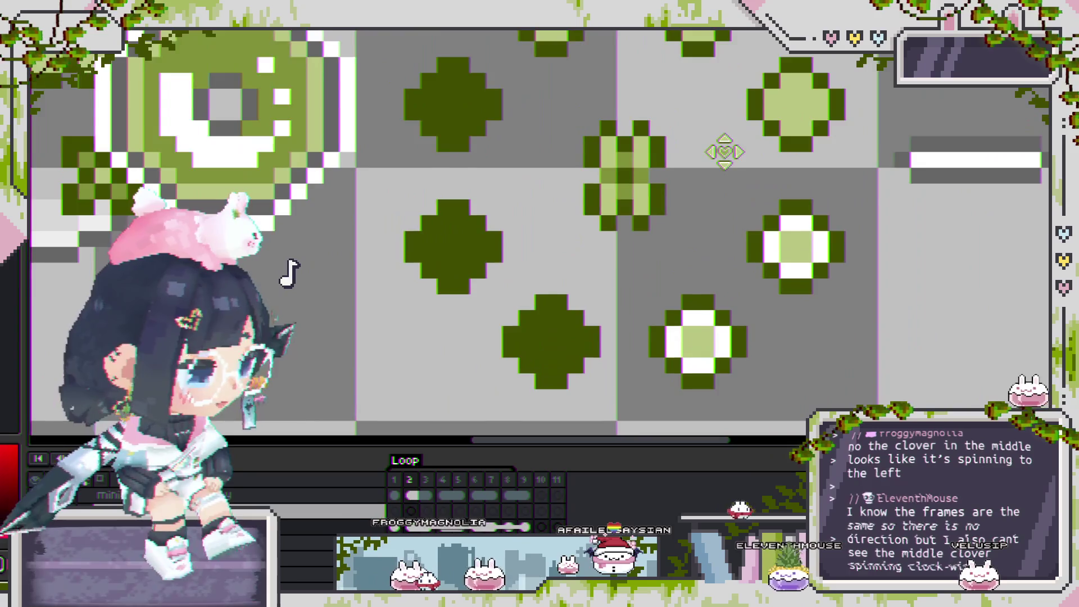
# Pan and zoom onto the centre of the clover loading animation.
pyautogui.moveTo(670, 226); pyautogui.dragTo(636, 171)
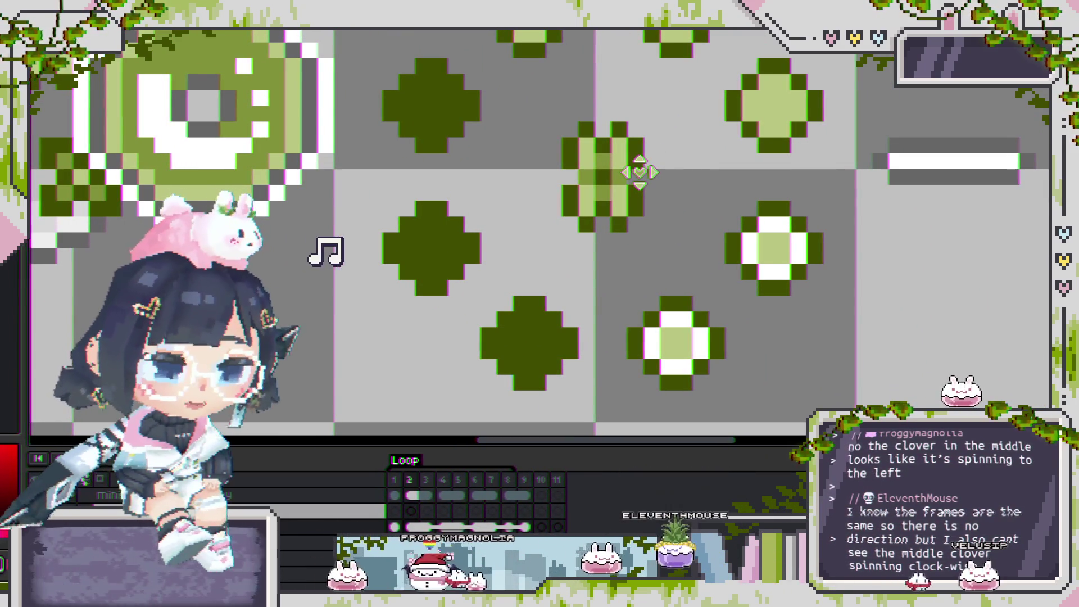
pyautogui.scroll(-1, 638, 172)
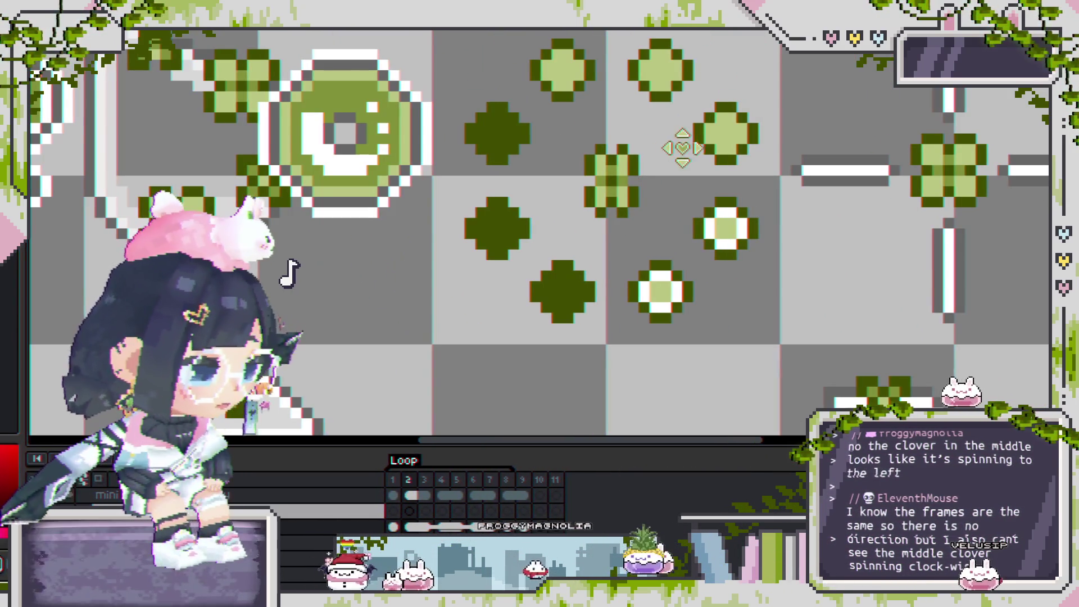
pyautogui.scroll(-1, 619, 229)
pyautogui.scroll(3, 602, 178)
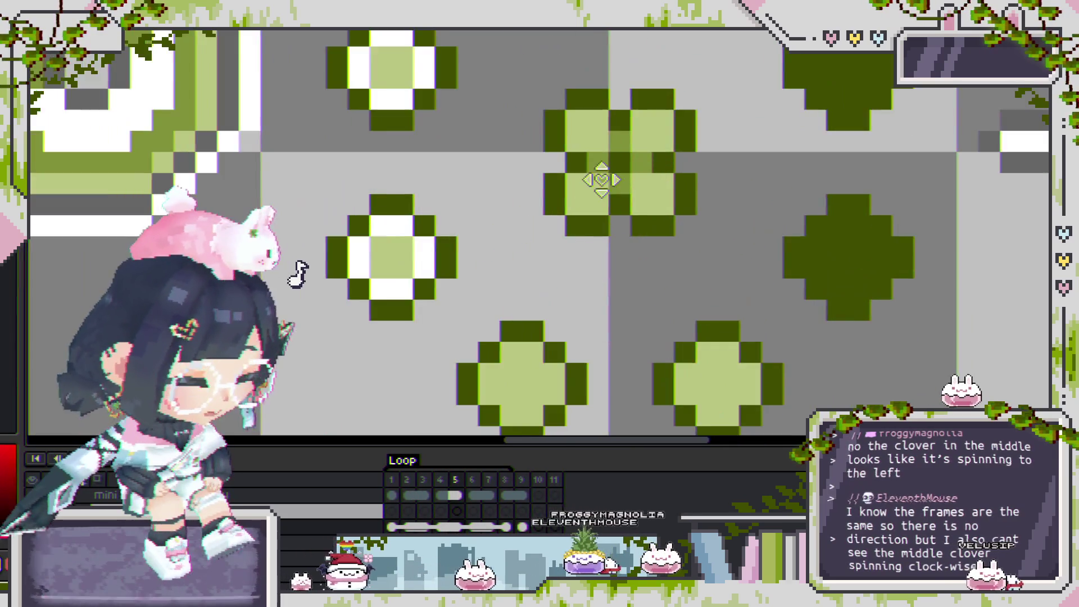
pyautogui.scroll(2, 633, 178)
pyautogui.scroll(-1, 635, 181)
pyautogui.scroll(-3, 635, 181)
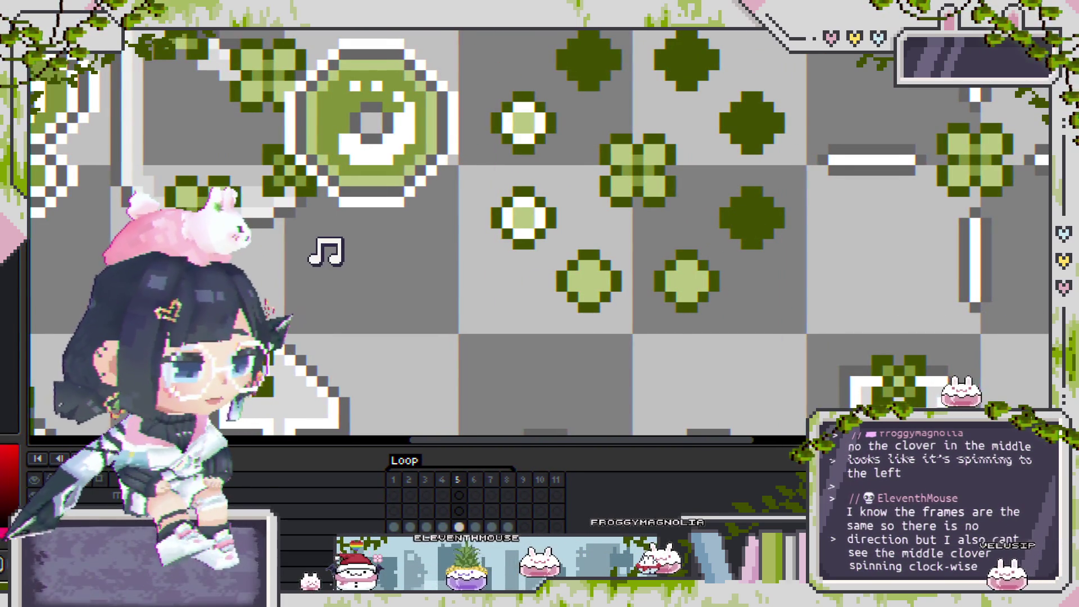
# Hide the ring of small clovers and play the animation to watch the centre clover spin.
pyautogui.hotkey('ctrl', 'z')
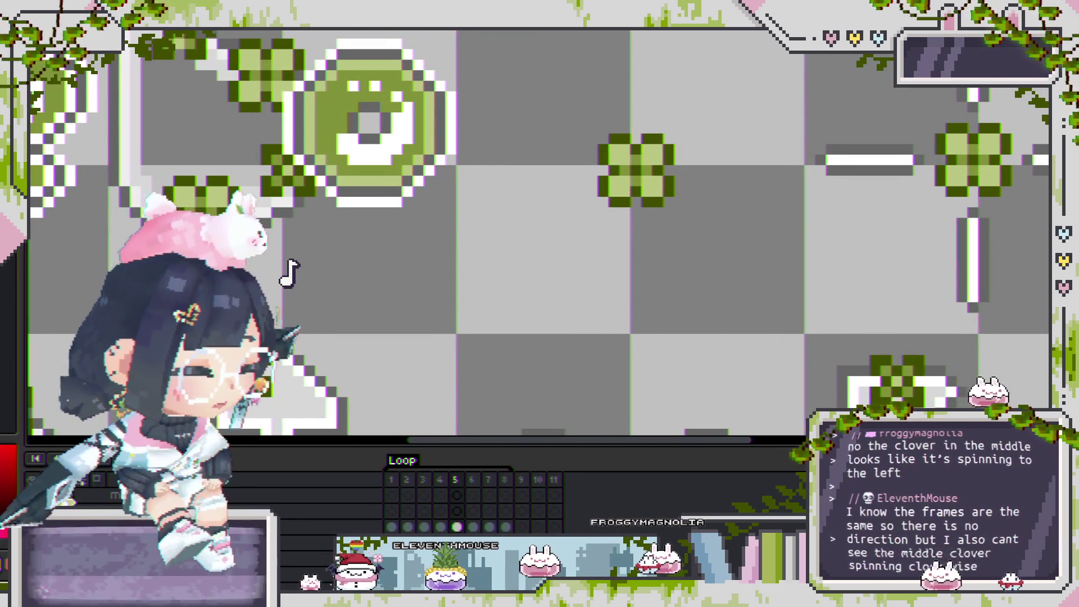
pyautogui.press('Return')
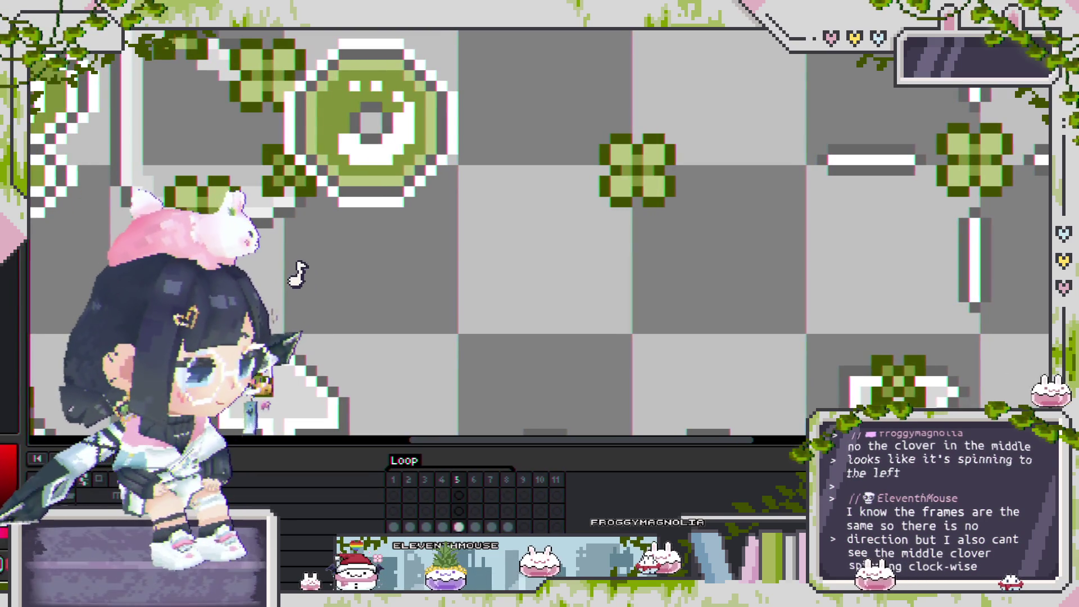
pyautogui.scroll(3, 652, 169)
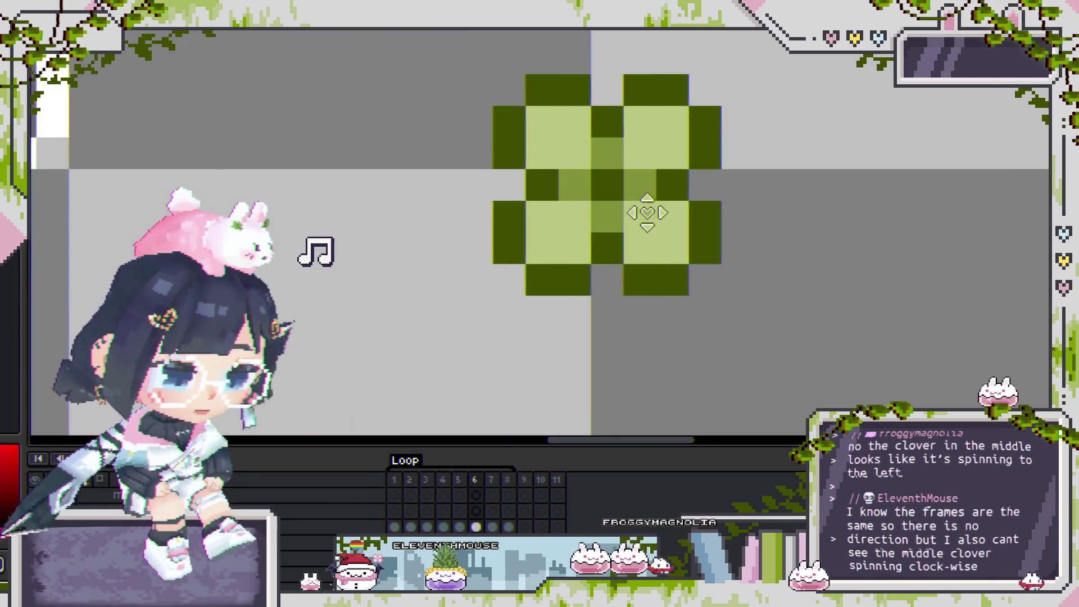
pyautogui.scroll(-2, 616, 228)
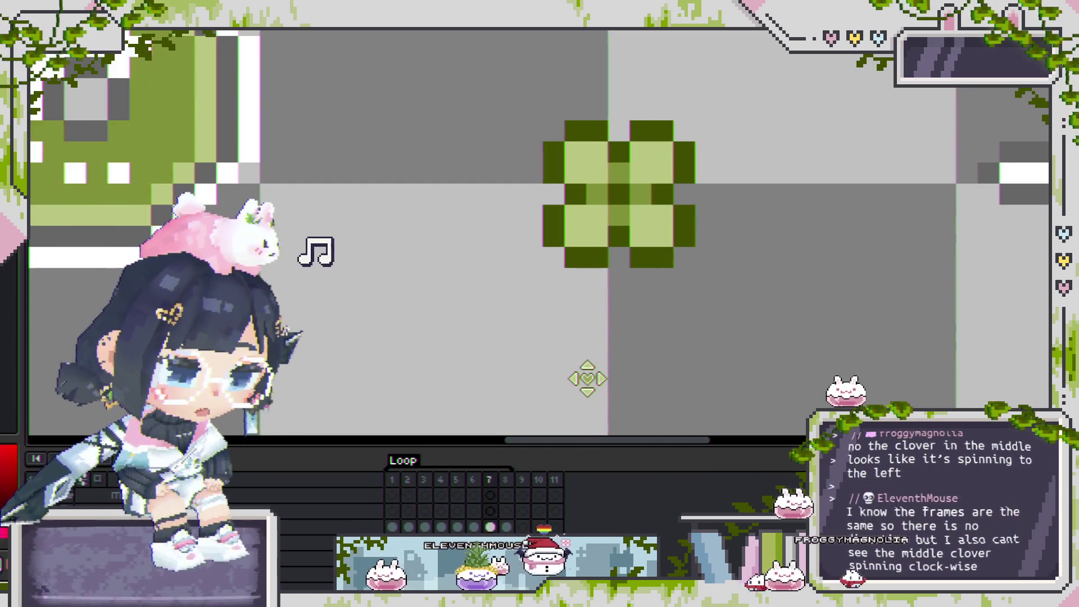
pyautogui.scroll(-1, 588, 378)
pyautogui.moveTo(586, 379); pyautogui.dragTo(537, 334)
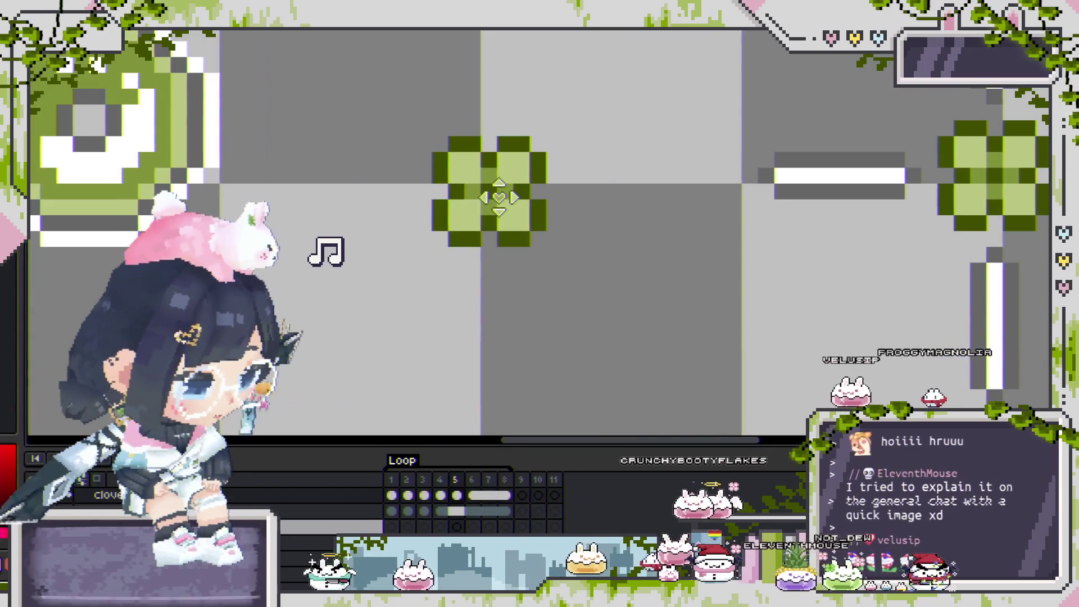
# Zoom out to review the looping clover loading animation beside the other cursors.
pyautogui.scroll(-2, 498, 197)
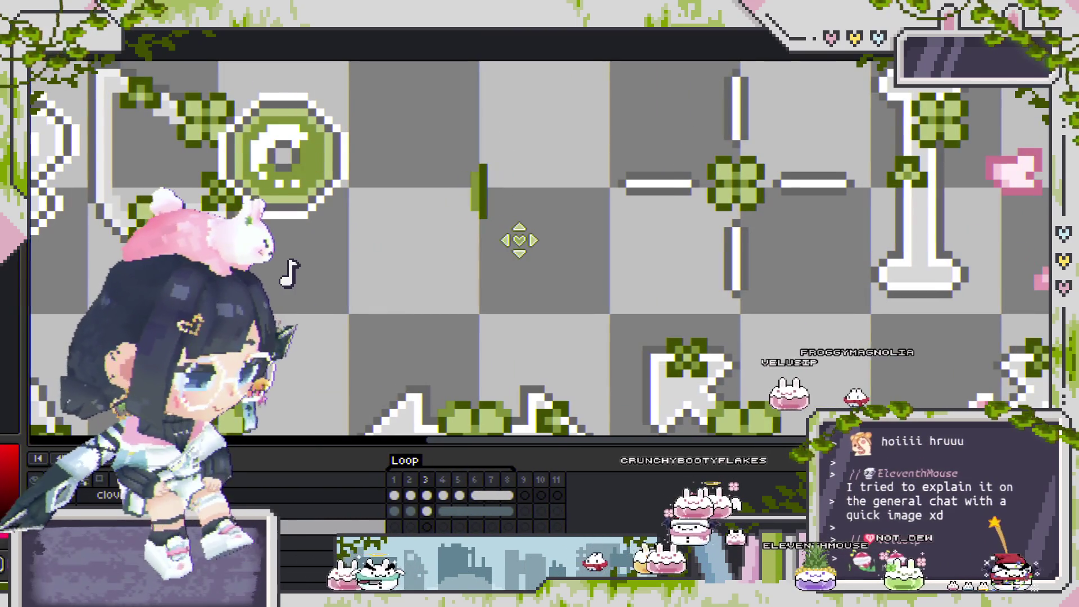